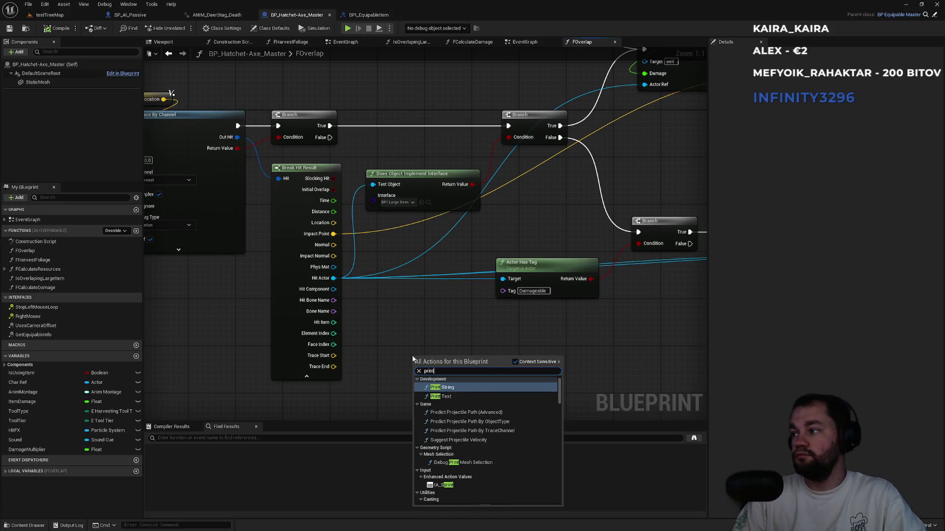
Print the hit actor's display name with a Print String wired into the Branch, then go back to testTreeMap
{"action": "key", "text": "Return"}
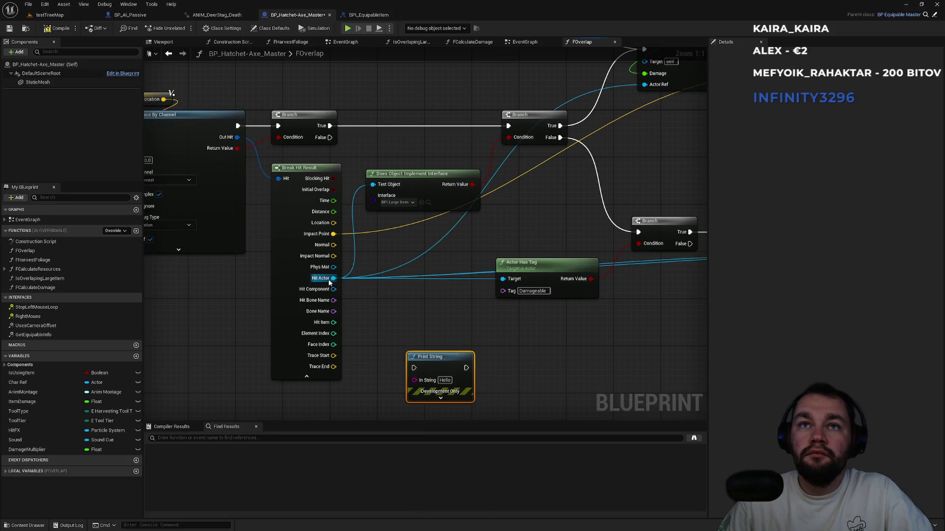
{"action": "left_click_drag", "start_coordinate": [415, 383], "coordinate": [456, 251]}
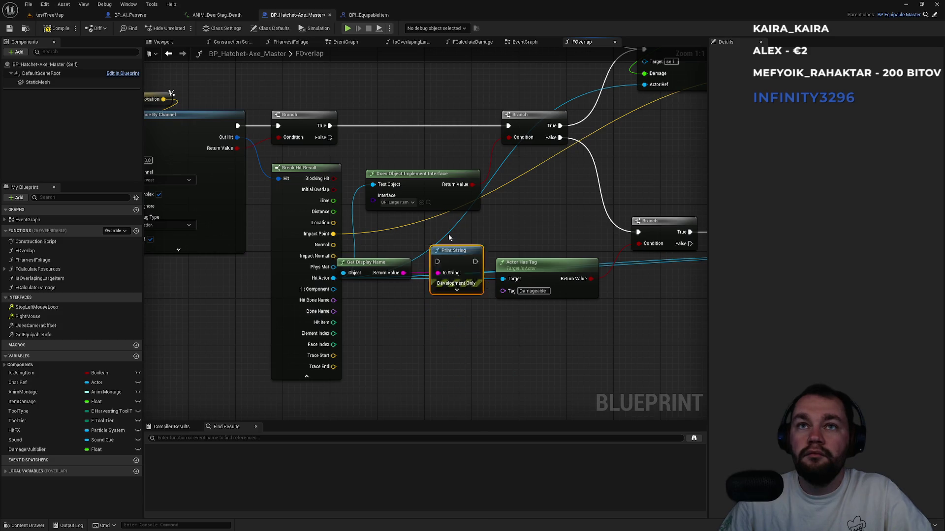
{"action": "left_click_drag", "start_coordinate": [418, 119], "coordinate": [423, 119]}
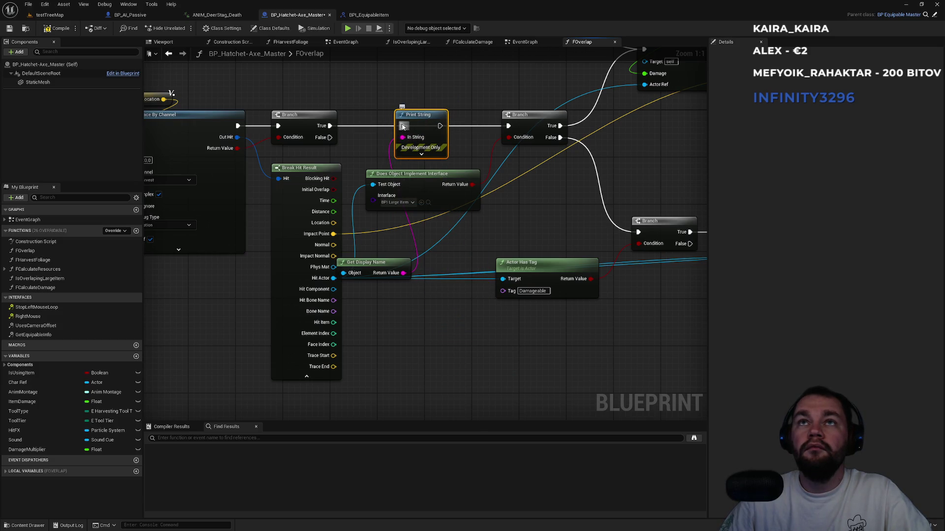
{"action": "left_click_drag", "start_coordinate": [440, 126], "coordinate": [498, 122]}
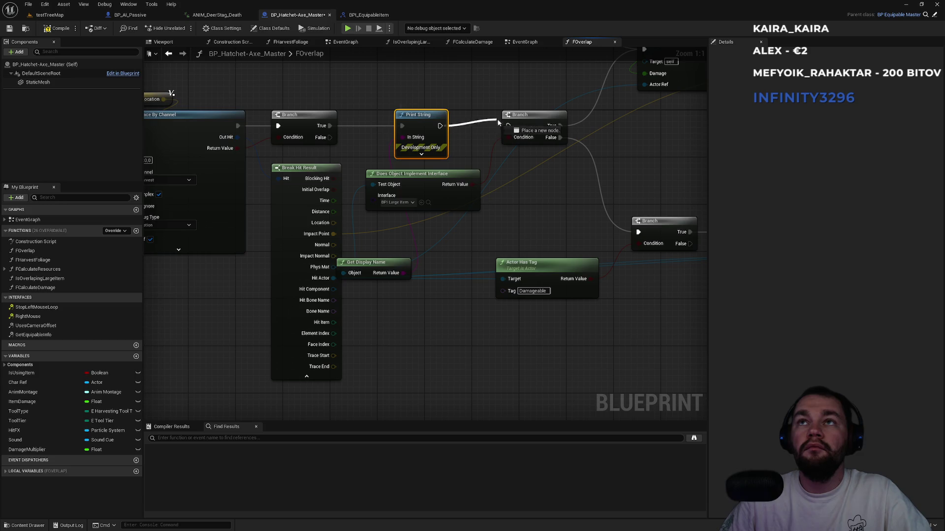
{"action": "left_click", "coordinate": [74, 14]}
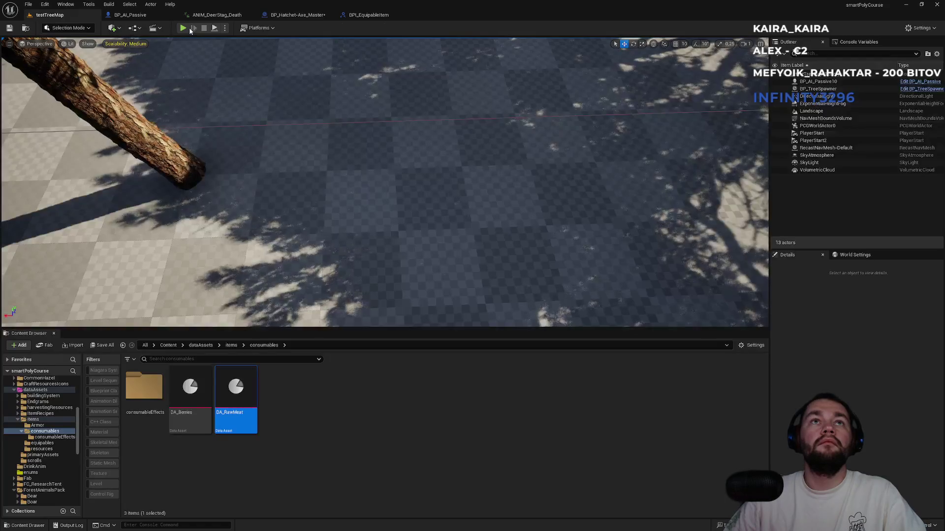
Start play-in-editor fullscreen and swing the hatchet twice
{"action": "key", "text": "alt+p"}
{"action": "key", "text": "F11"}
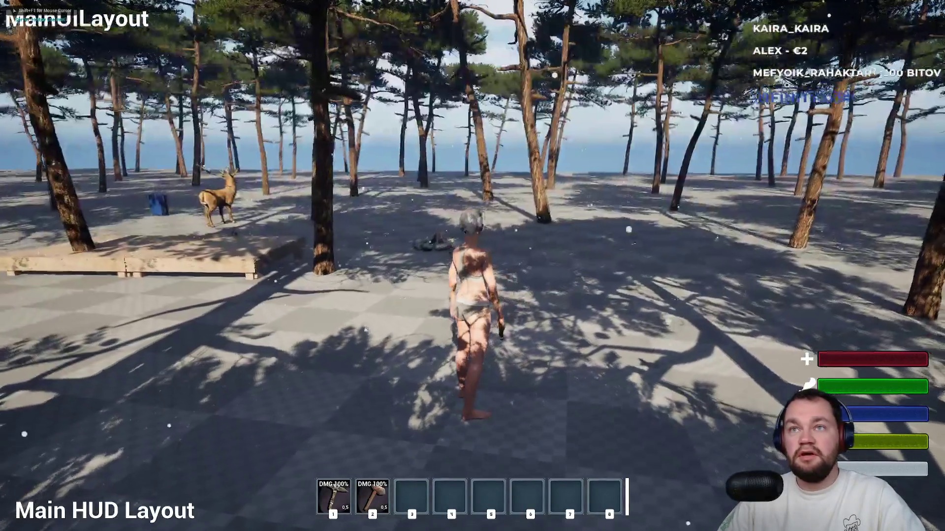
{"action": "left_click", "coordinate": [472, 265]}
{"action": "left_click", "coordinate": [472, 265]}
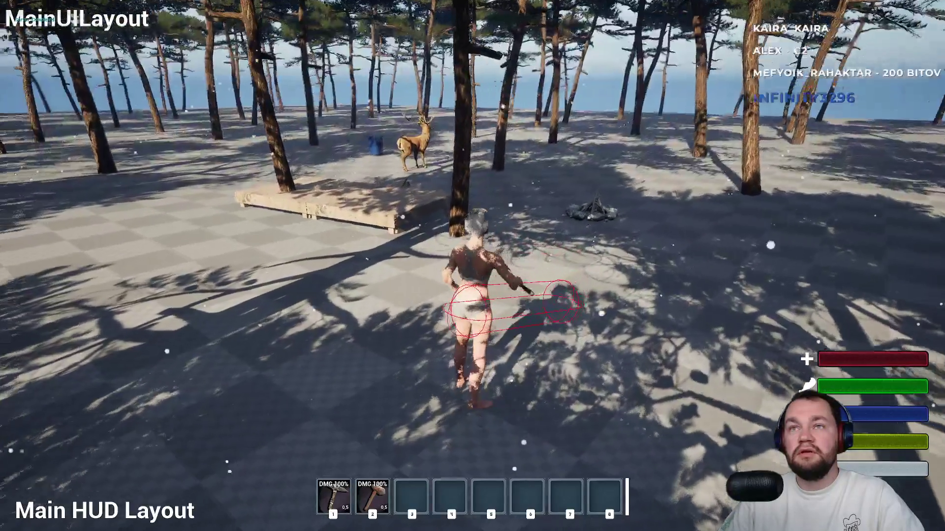
Run through the forest to the deer and swing the hatchet at it several times
{"action": "key", "text": "w"}
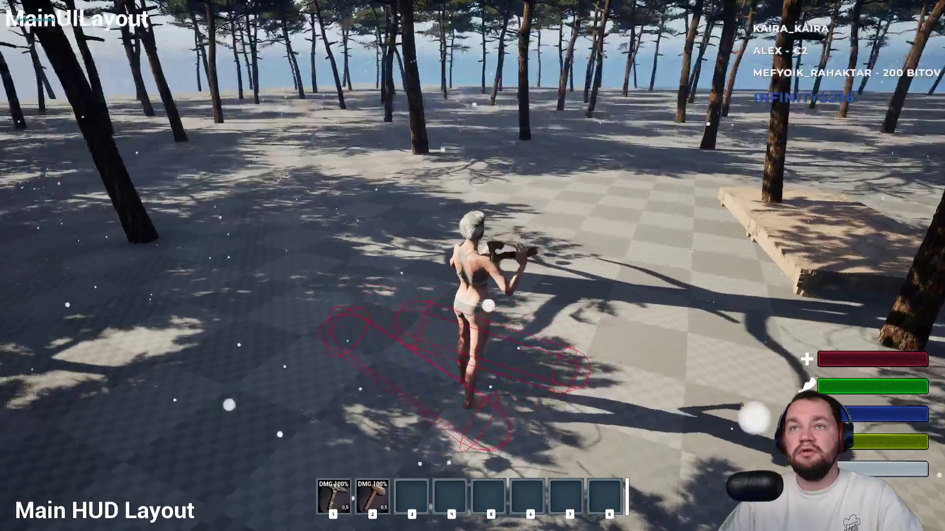
{"action": "key", "text": "w"}
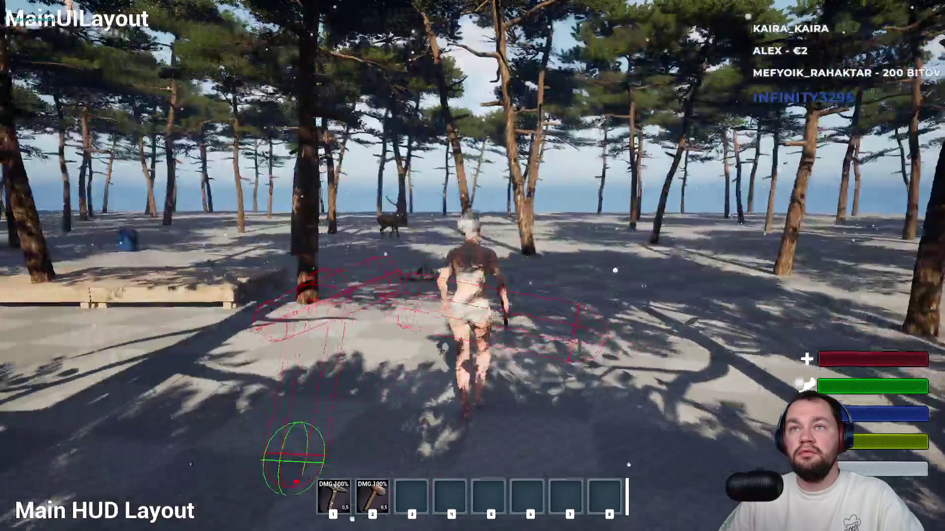
{"action": "left_click", "coordinate": [473, 265]}
{"action": "key", "text": "w"}
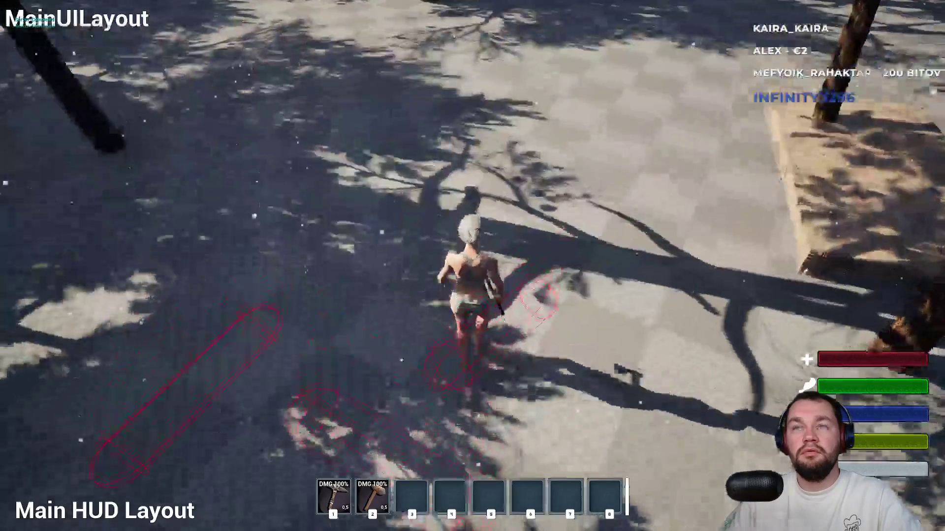
{"action": "left_click", "coordinate": [472, 266]}
{"action": "left_click", "coordinate": [473, 266]}
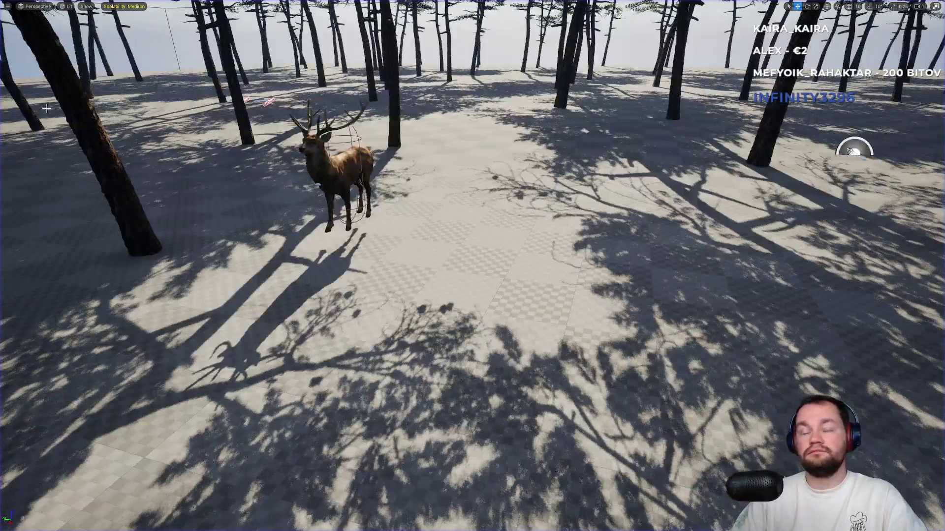
Start play again and run up to the deer with a weapon selected
{"action": "key", "text": "alt+p"}
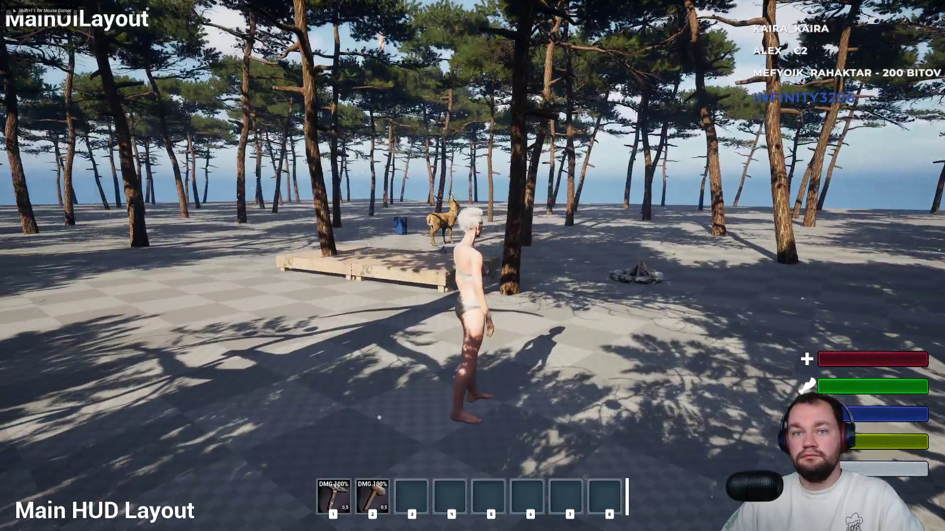
{"action": "key", "text": "w"}
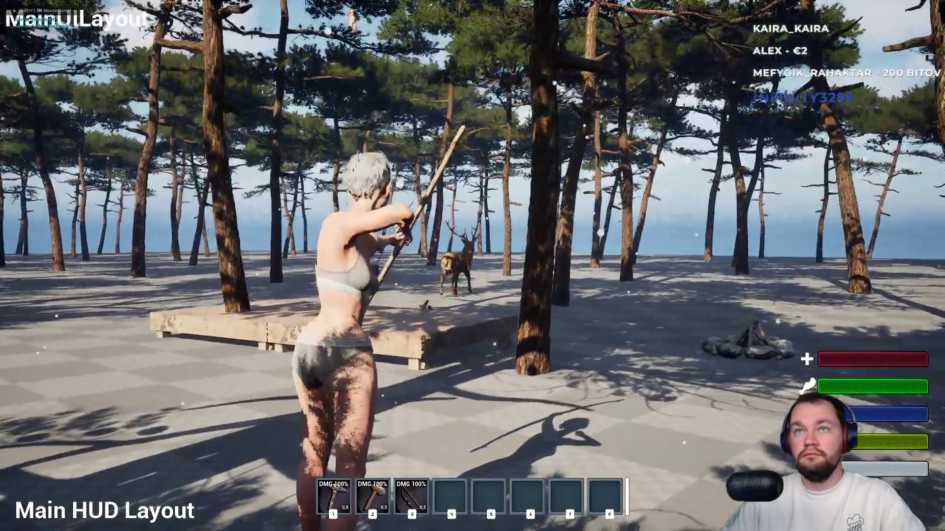
{"action": "key", "text": "w"}
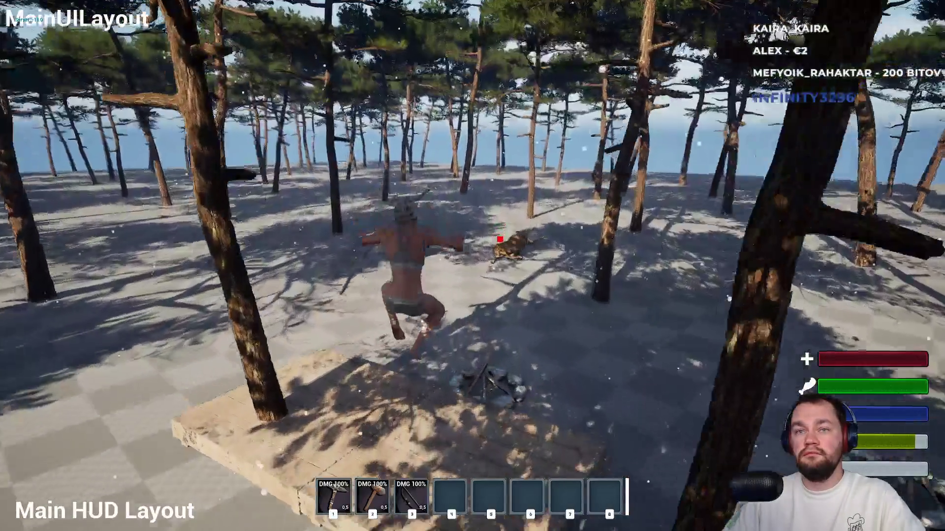
{"action": "key", "text": "w"}
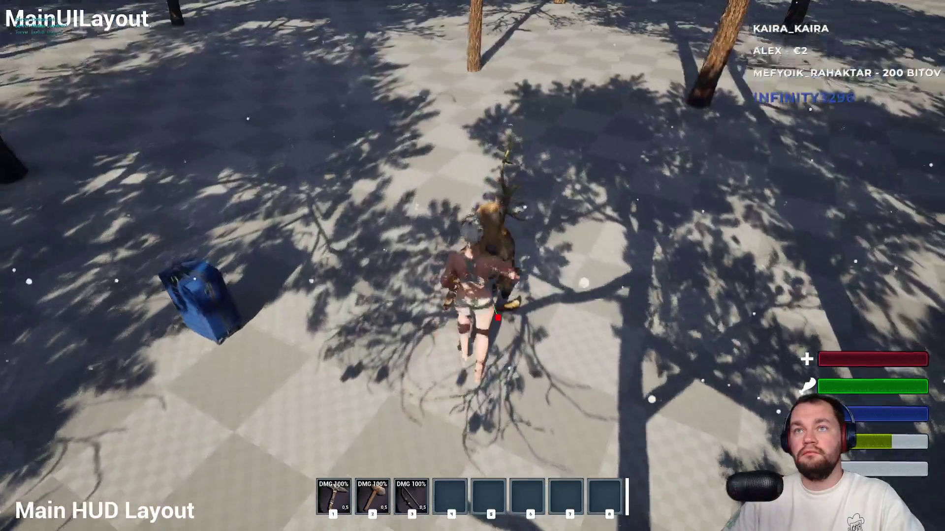
{"action": "key", "text": "1"}
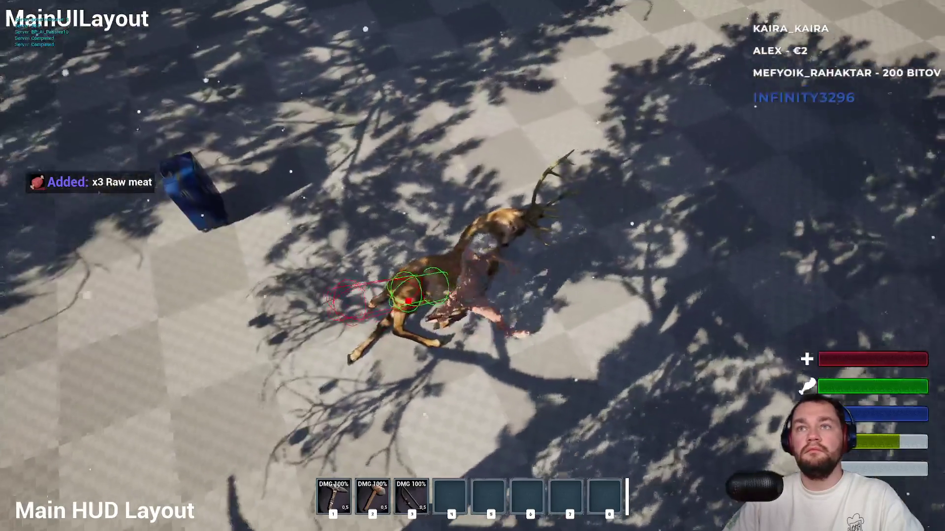
{"action": "scroll", "coordinate": [473, 266], "scroll_direction": "up", "scroll_amount": 5}
Strike the deer carcass repeatedly to harvest Raw meat, then check the inventory
{"action": "left_click", "coordinate": [472, 266]}
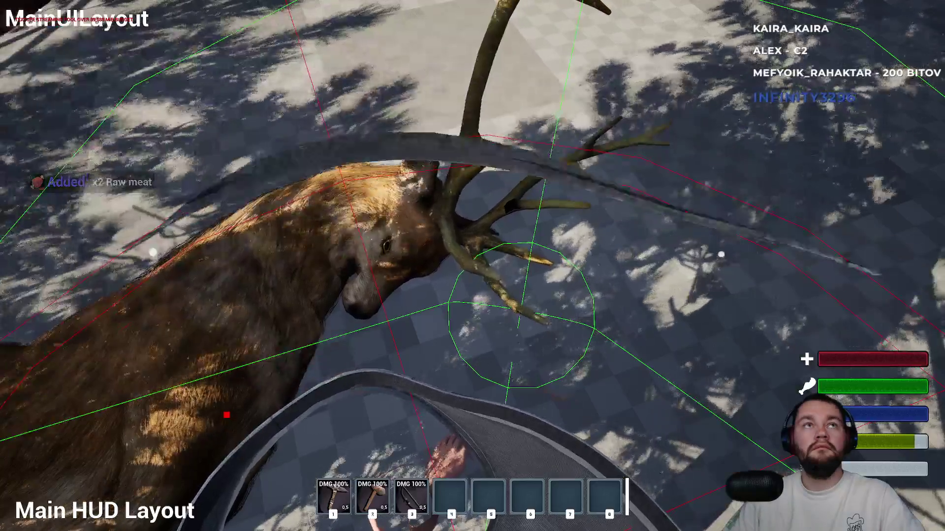
{"action": "left_click", "coordinate": [472, 266]}
{"action": "scroll", "coordinate": [473, 266], "scroll_direction": "down", "scroll_amount": 5}
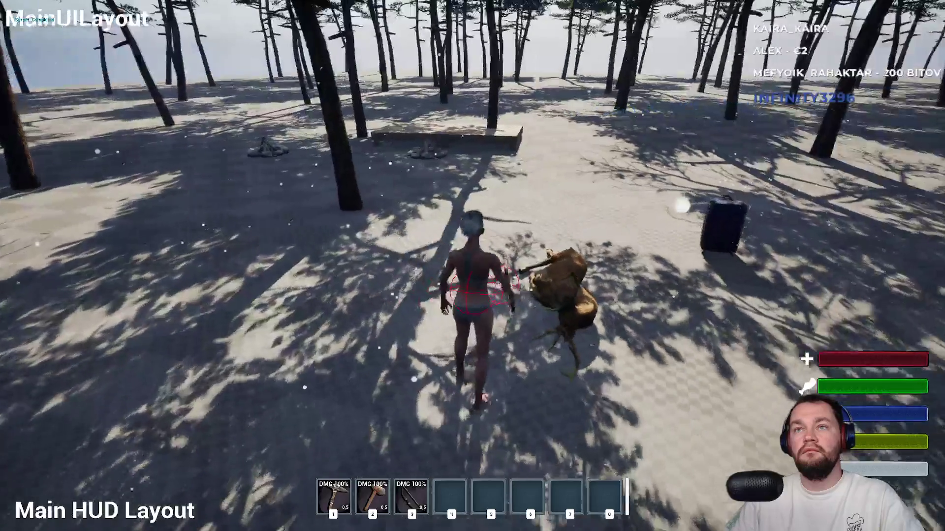
{"action": "left_click", "coordinate": [472, 266]}
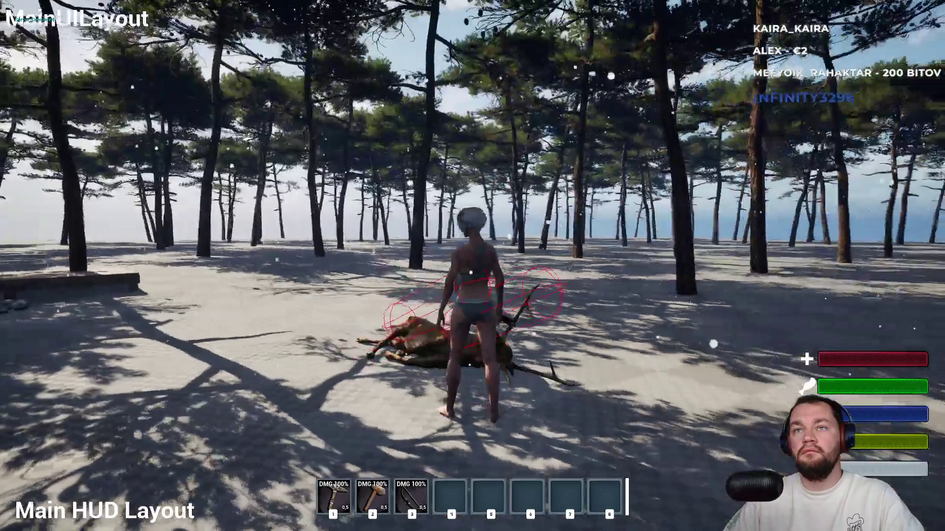
{"action": "left_click", "coordinate": [472, 265]}
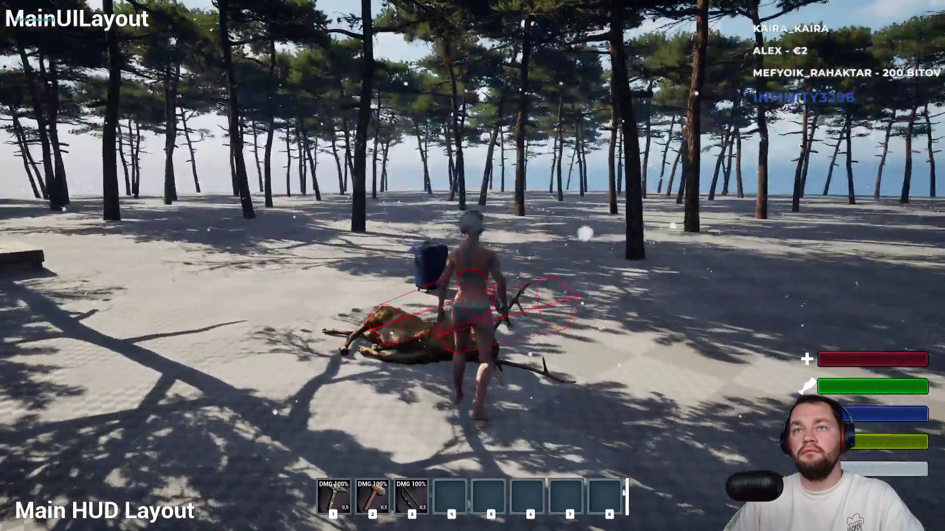
{"action": "key", "text": "e"}
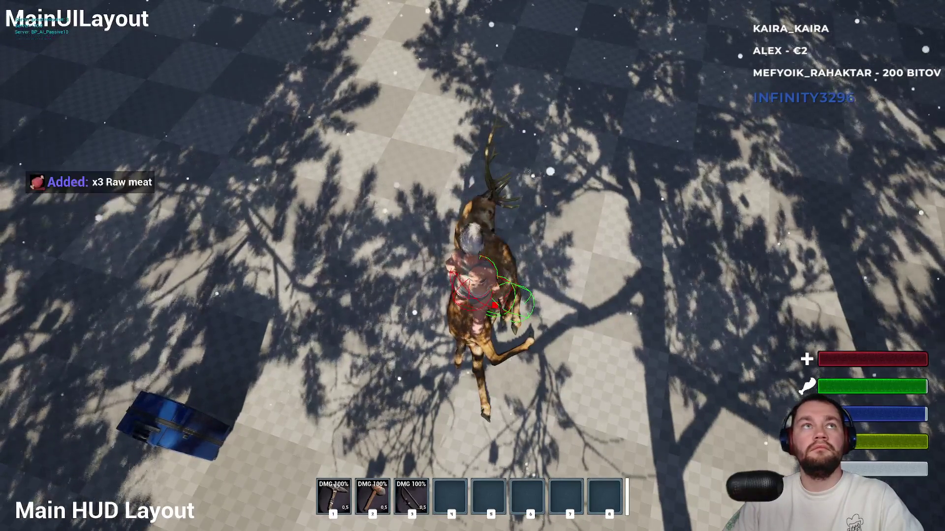
{"action": "key", "text": "i"}
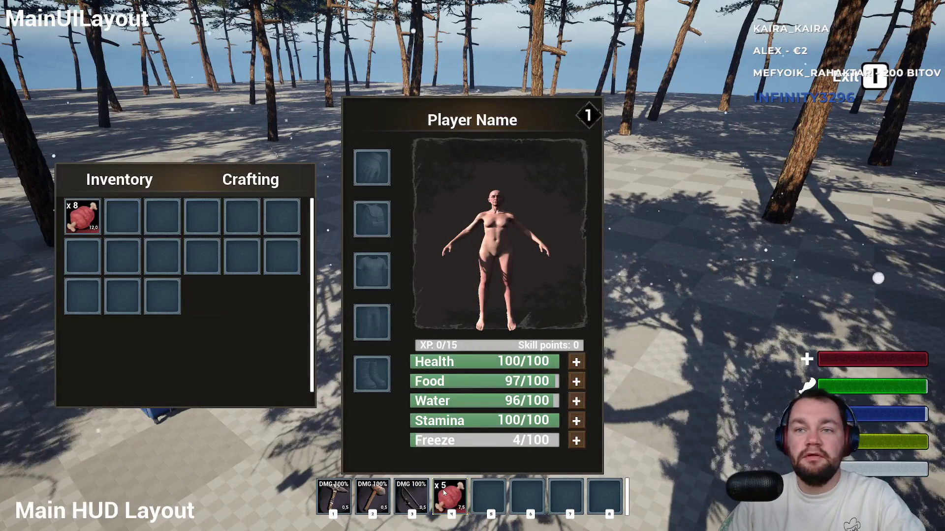
Close the inventory, eat two pieces of Raw meat from hotbar slot 4, and stop play
{"action": "left_click", "coordinate": [444, 492]}
{"action": "key", "text": "i"}
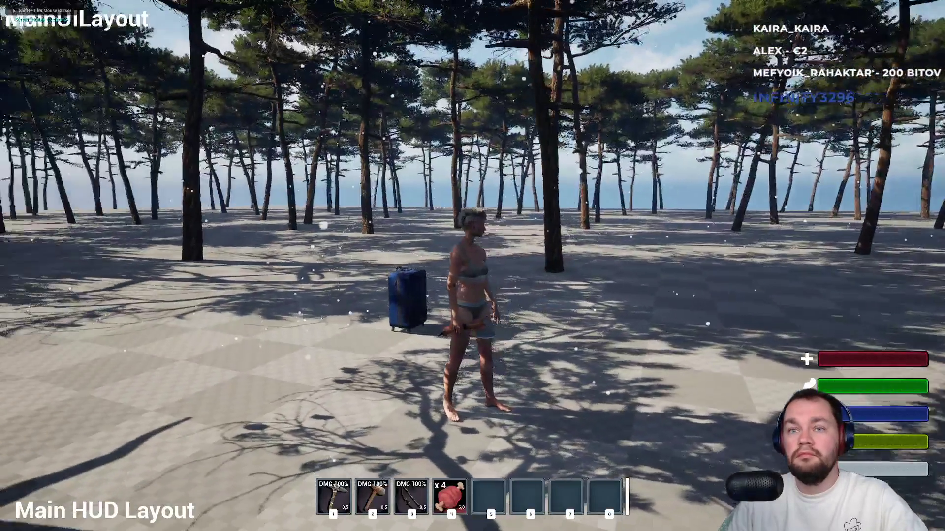
{"action": "key", "text": "4"}
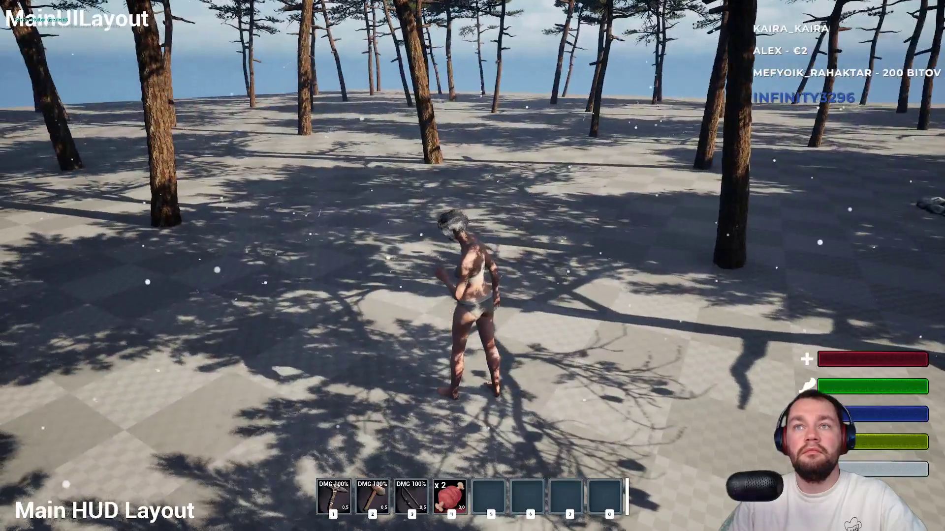
{"action": "key", "text": "w"}
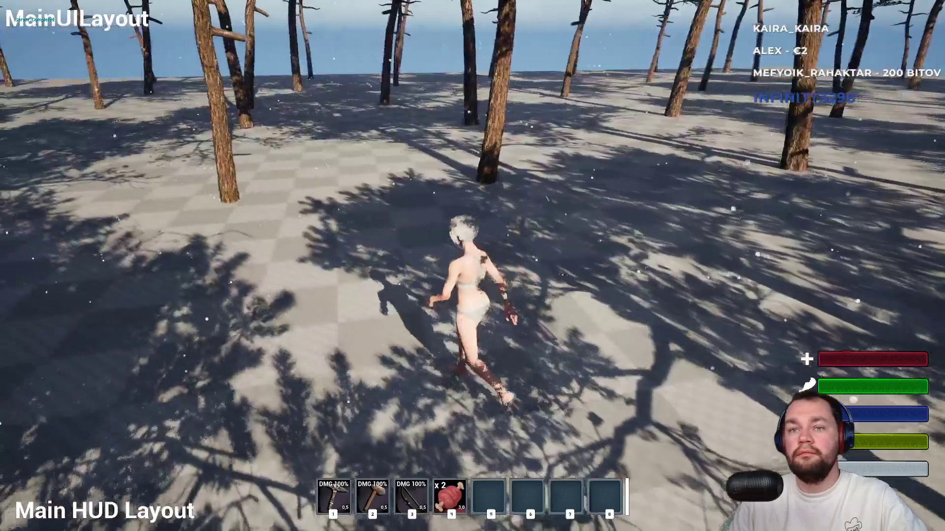
{"action": "key", "text": "Escape"}
Restart play, run toward the deer and equip the bow from slot 3
{"action": "key", "text": "alt+p"}
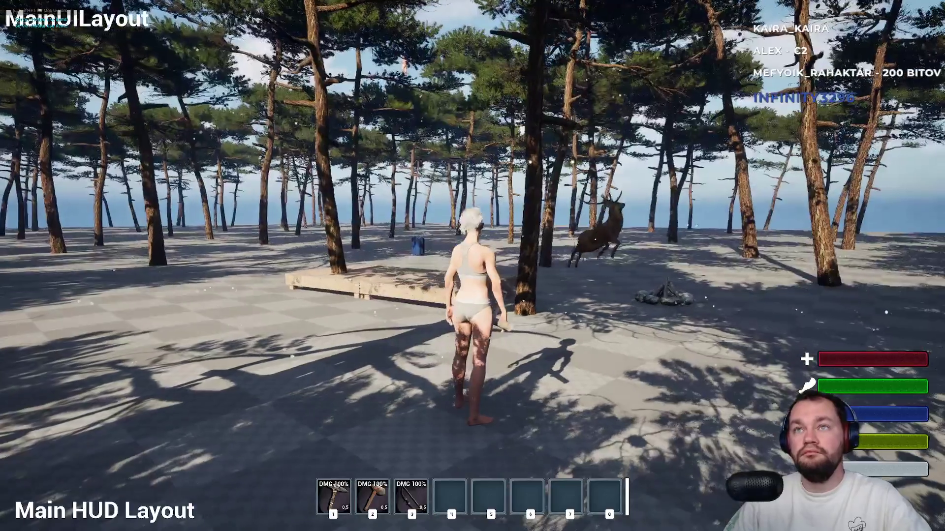
{"action": "key", "text": "w"}
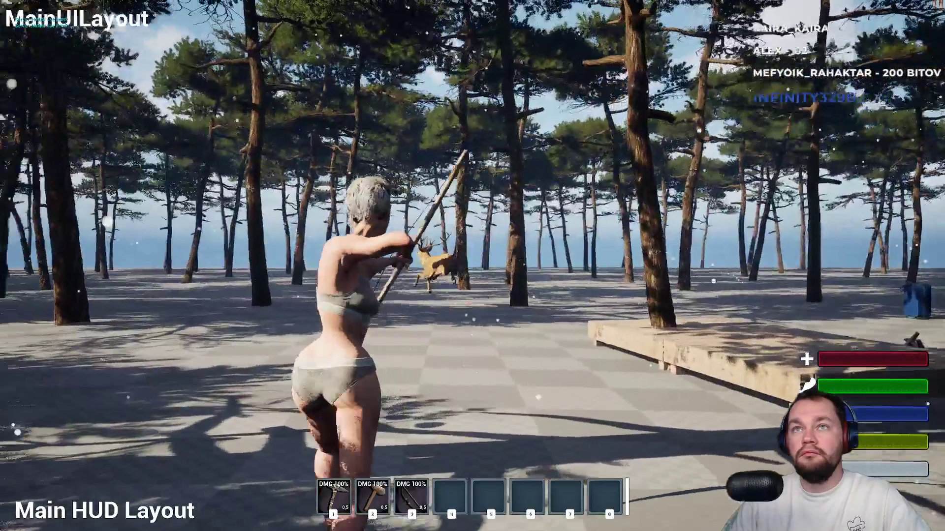
{"action": "key", "text": "3"}
{"action": "key", "text": "s"}
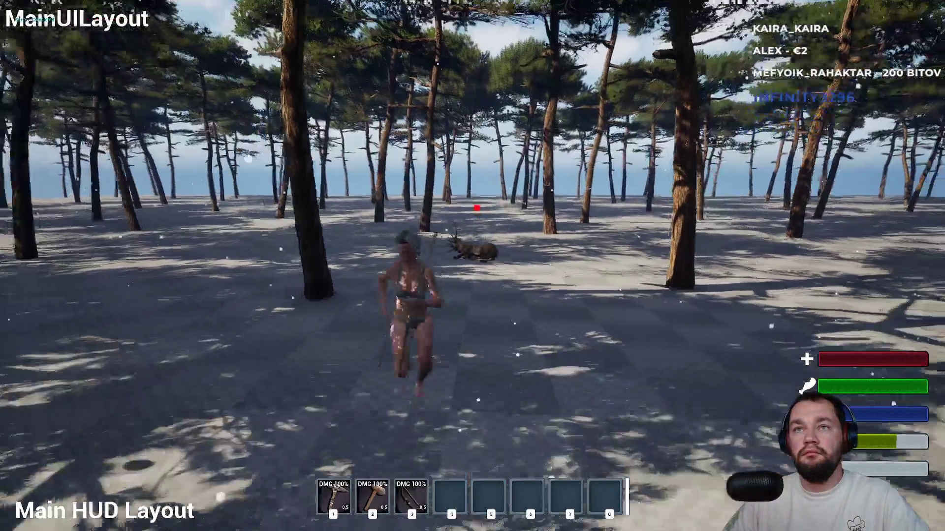
{"action": "key", "text": "v"}
{"action": "scroll", "coordinate": [473, 266], "scroll_direction": "down", "scroll_amount": 5}
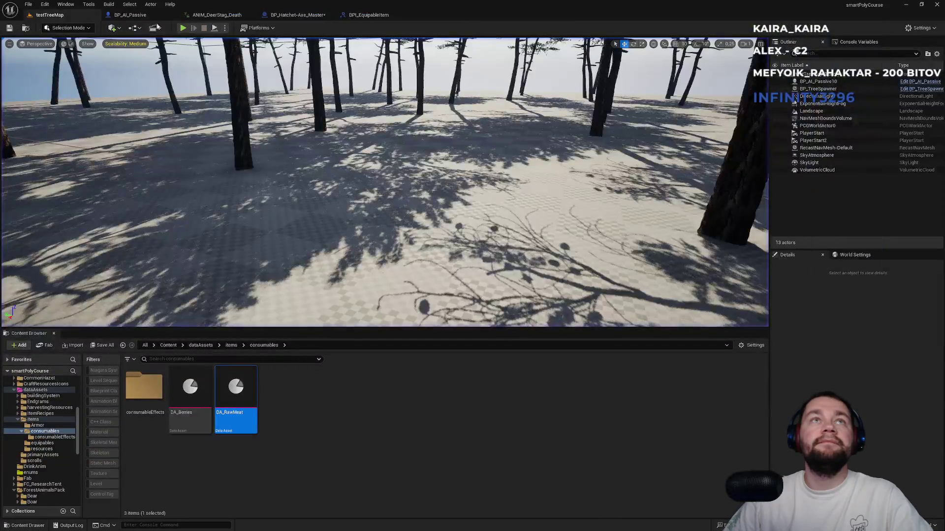
Look over the BP_AI_Passive and hatchet overlap graphs, then return to testTreeMap and start Play
{"action": "left_click", "coordinate": [129, 15]}
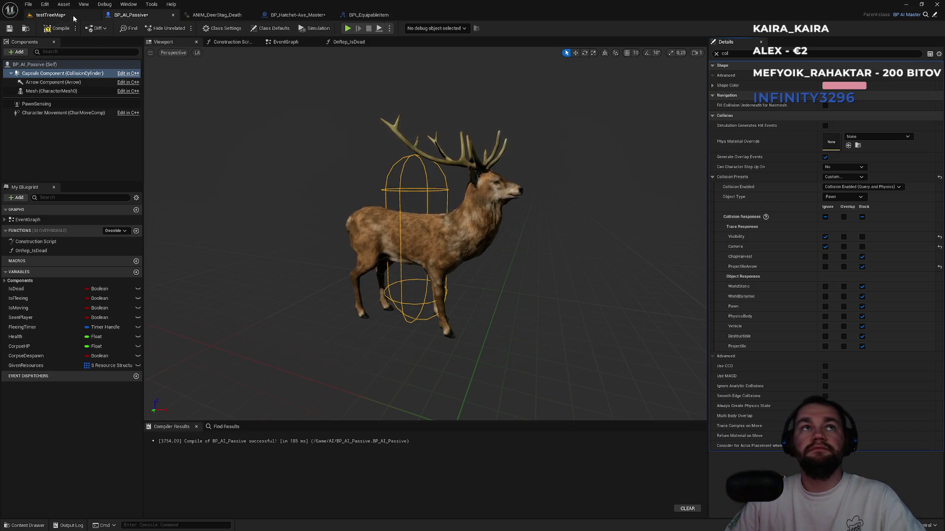
{"action": "left_click", "coordinate": [49, 15]}
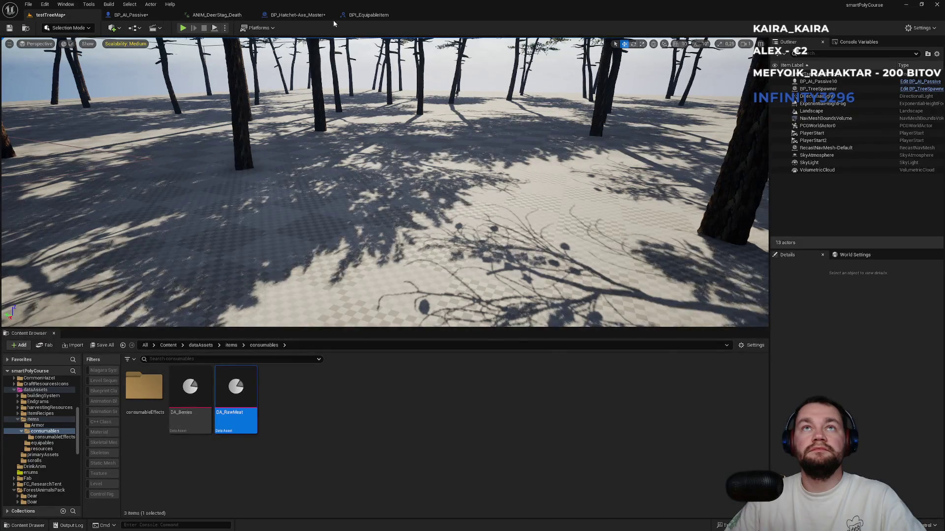
{"action": "left_click", "coordinate": [306, 15]}
{"action": "left_click_drag", "start_coordinate": [545, 230], "coordinate": [659, 287]}
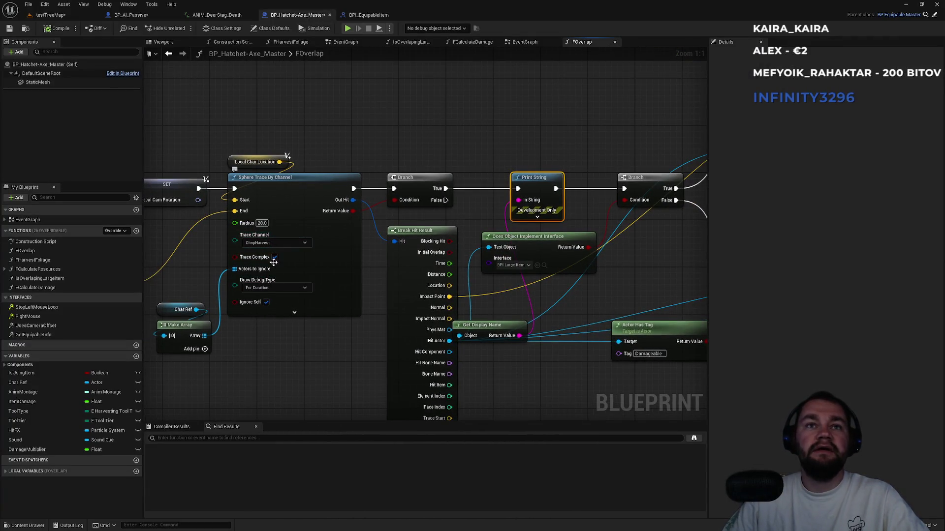
{"action": "left_click", "coordinate": [64, 15]}
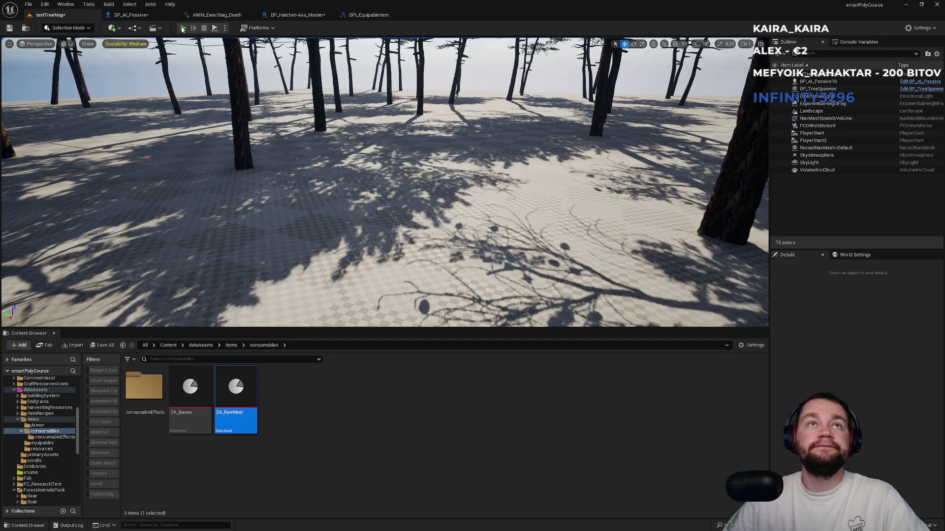
{"action": "left_click", "coordinate": [182, 29]}
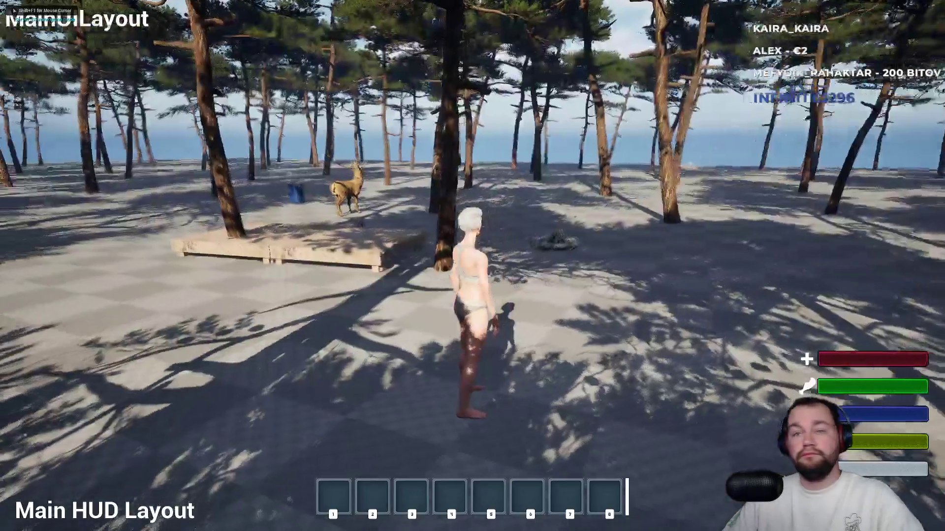
Equip the hatchet from slot 1, run to the deer and strike it until it falls
{"action": "key", "text": "1"}
{"action": "key", "text": "w"}
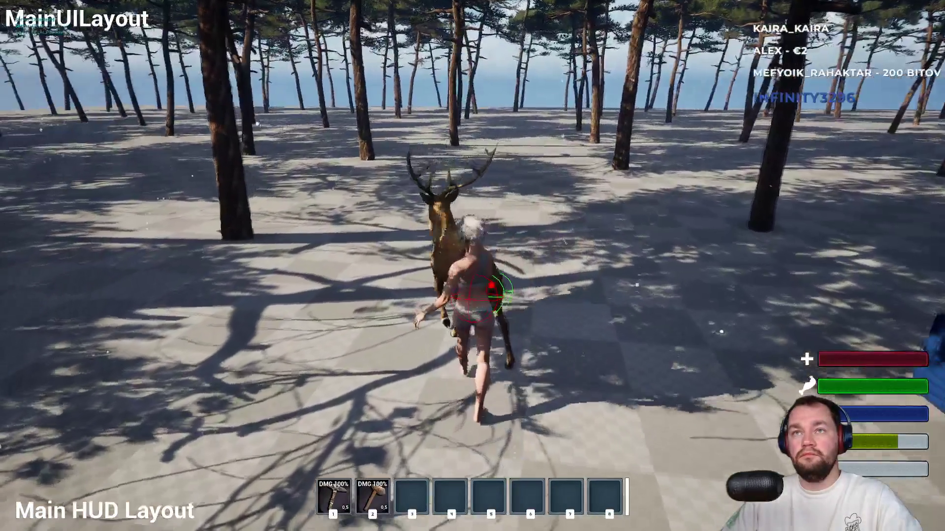
{"action": "left_click", "coordinate": [472, 266]}
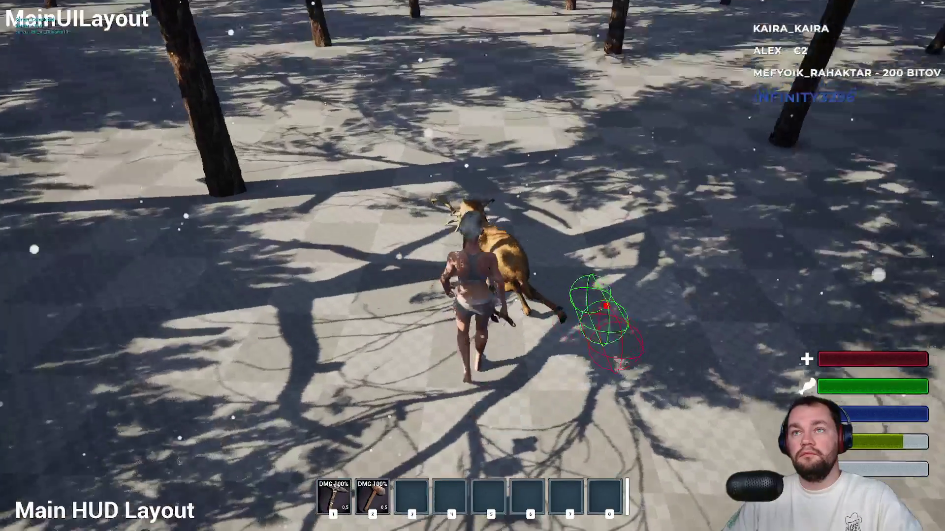
{"action": "left_click", "coordinate": [473, 266]}
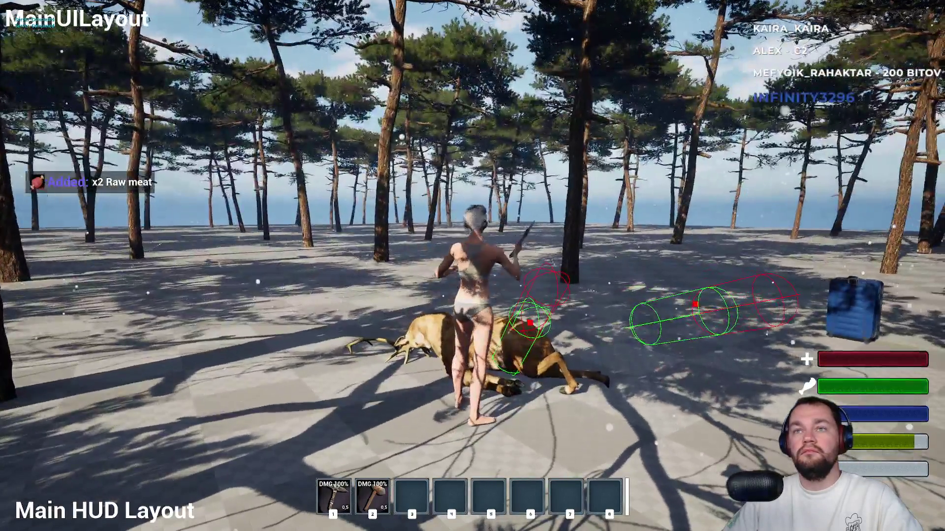
{"action": "left_click", "coordinate": [472, 266]}
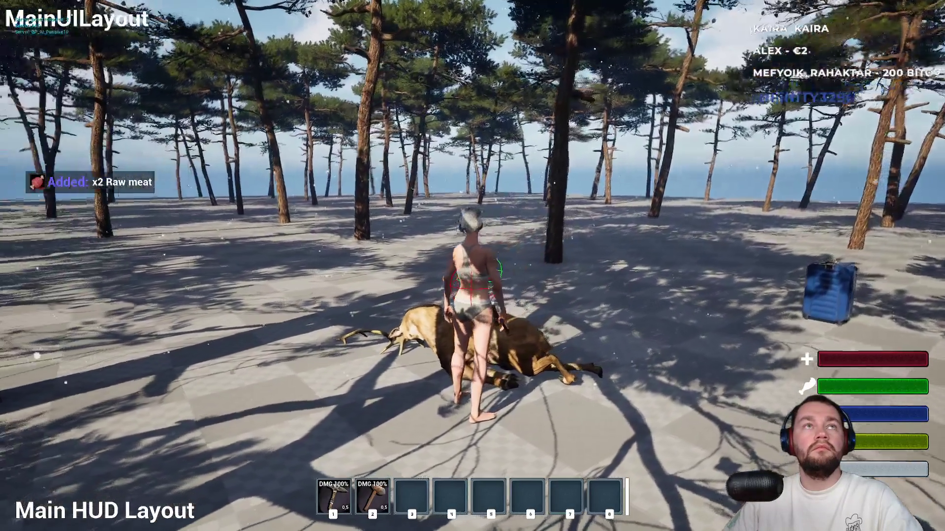
Keep chopping the ragdolled deer for x2 Raw meat, then leave fullscreen and stop play
{"action": "left_click", "coordinate": [472, 266]}
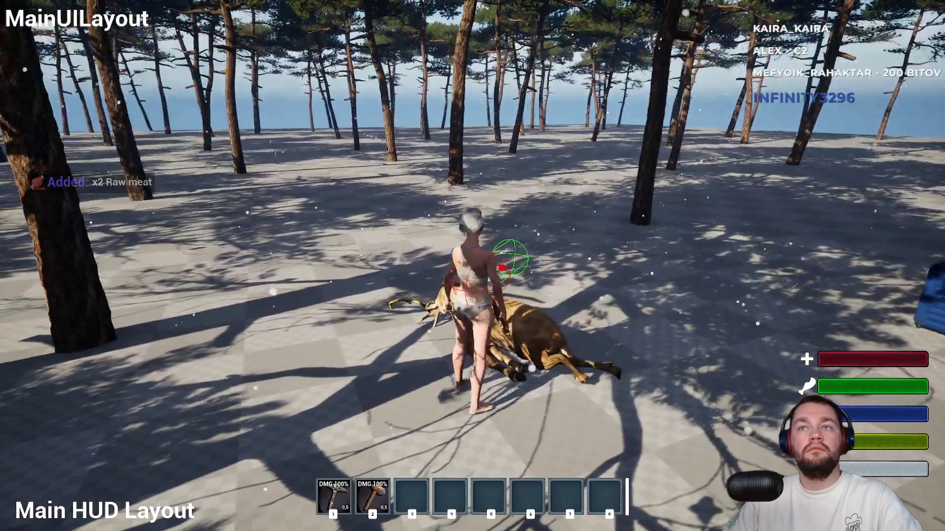
{"action": "left_click", "coordinate": [472, 266]}
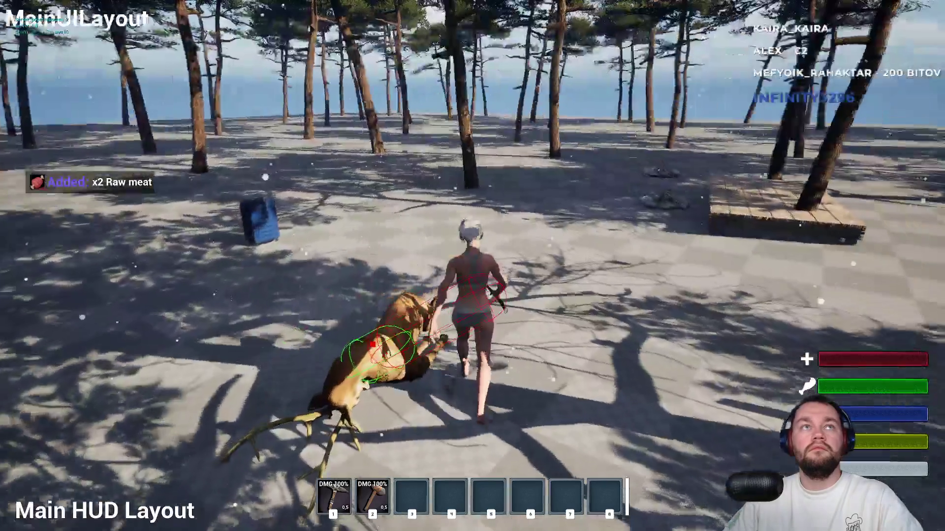
{"action": "left_click", "coordinate": [473, 265]}
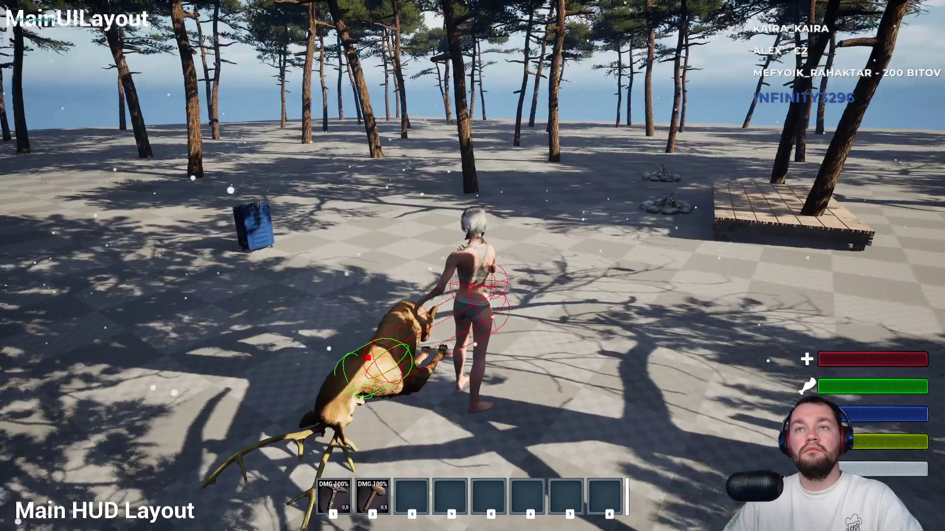
{"action": "left_click", "coordinate": [472, 266]}
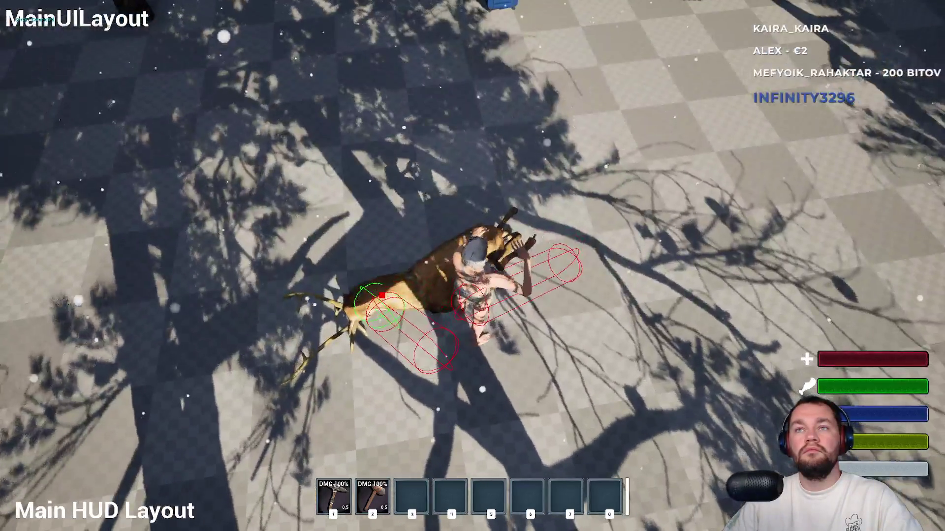
{"action": "left_click", "coordinate": [472, 266]}
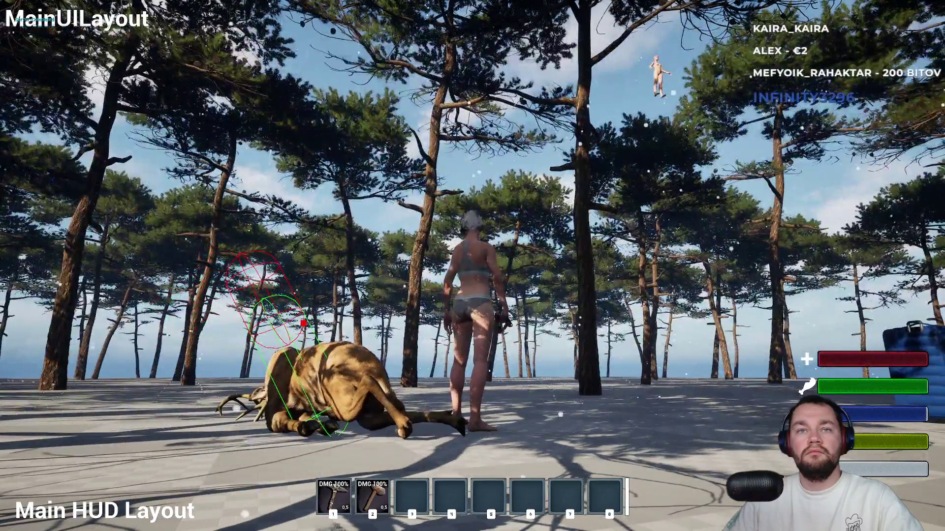
{"action": "key", "text": "w"}
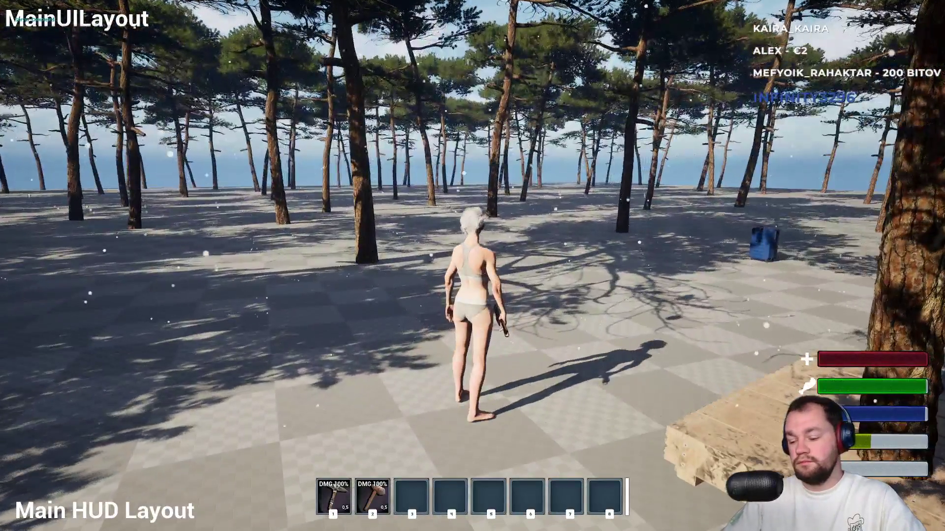
{"action": "key", "text": "F11"}
{"action": "key", "text": "Escape"}
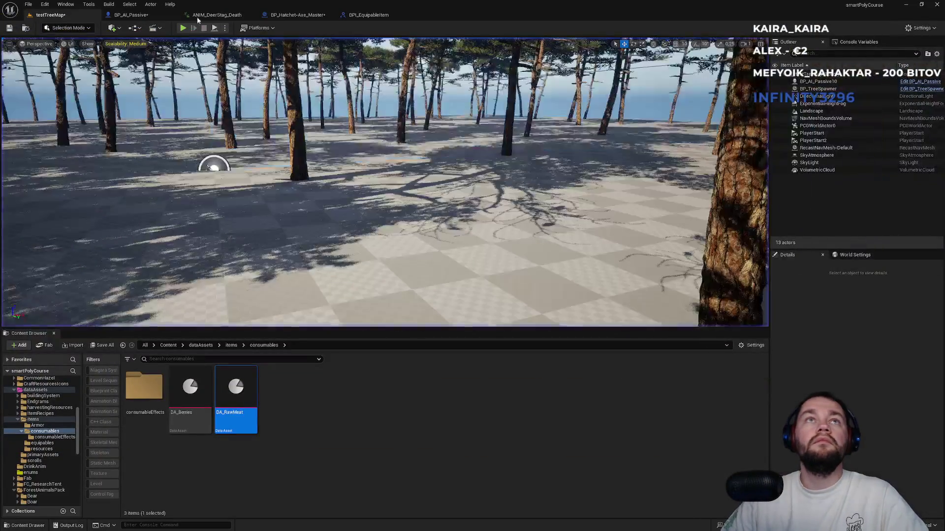
Switch between the deer and hatchet blueprint tabs, ending on BP_AI_Passive
{"action": "left_click", "coordinate": [164, 15]}
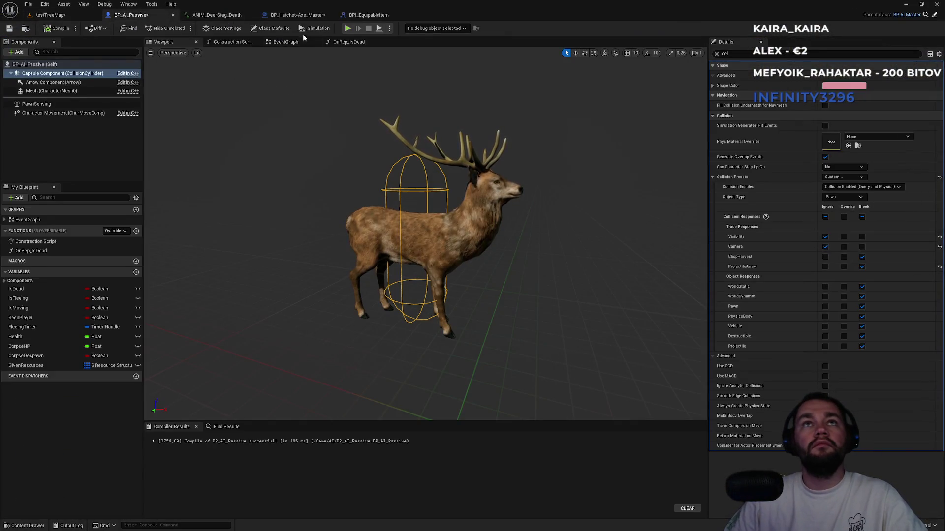
{"action": "left_click", "coordinate": [376, 15]}
{"action": "left_click", "coordinate": [302, 15]}
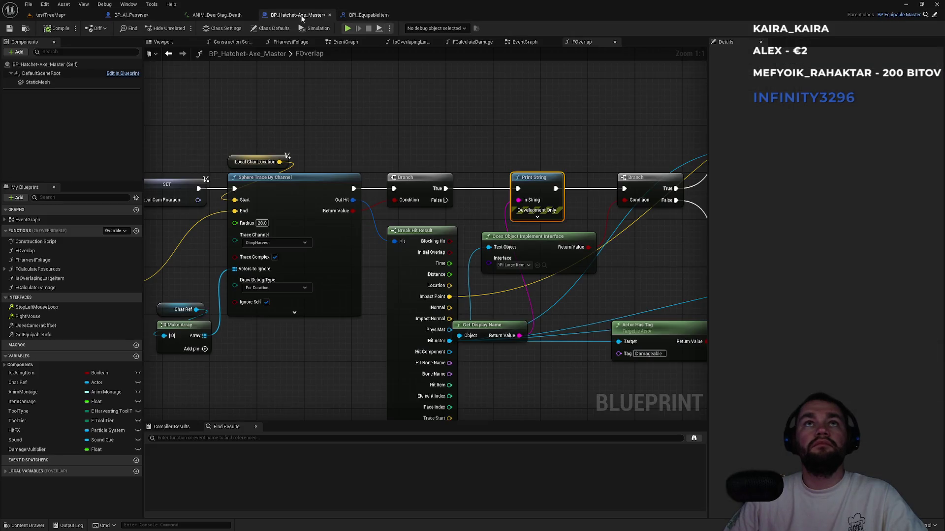
{"action": "left_click", "coordinate": [216, 15]}
{"action": "left_click", "coordinate": [130, 15]}
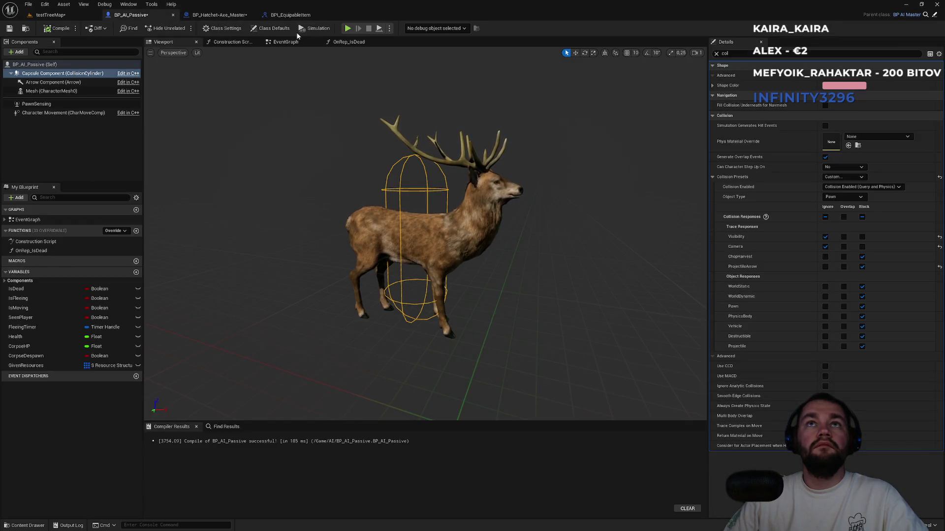
Open OnRep_IsDead and search 'delay' for a node after Set Collision Response to Channel
{"action": "left_click", "coordinate": [340, 43]}
{"action": "mouse_move", "coordinate": [385, 312]}
{"action": "left_mouse_down"}
{"action": "mouse_move", "coordinate": [374, 231]}
{"action": "mouse_move", "coordinate": [359, 205]}
{"action": "left_mouse_up"}
{"action": "left_click_drag", "start_coordinate": [403, 232], "coordinate": [446, 232]}
{"action": "type", "text": "delay"}
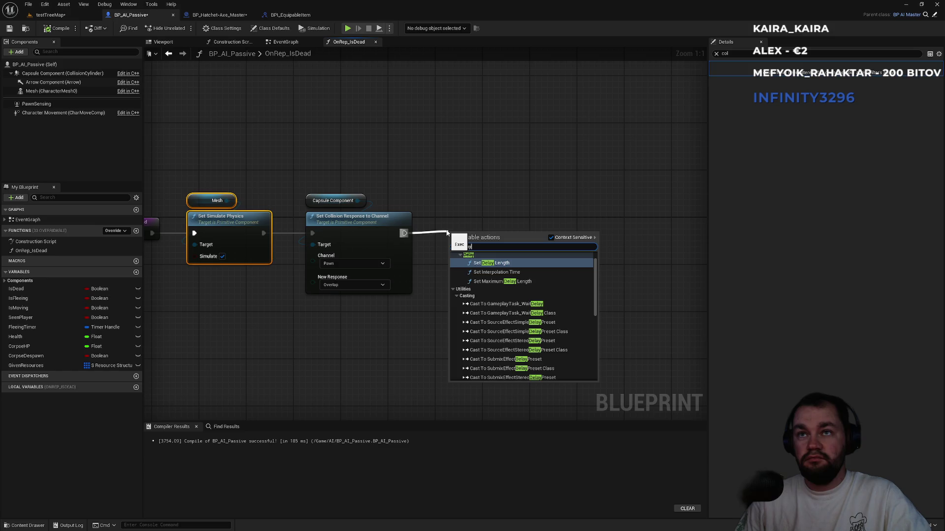
{"action": "scroll", "coordinate": [542, 271], "scroll_direction": "down", "scroll_amount": 10}
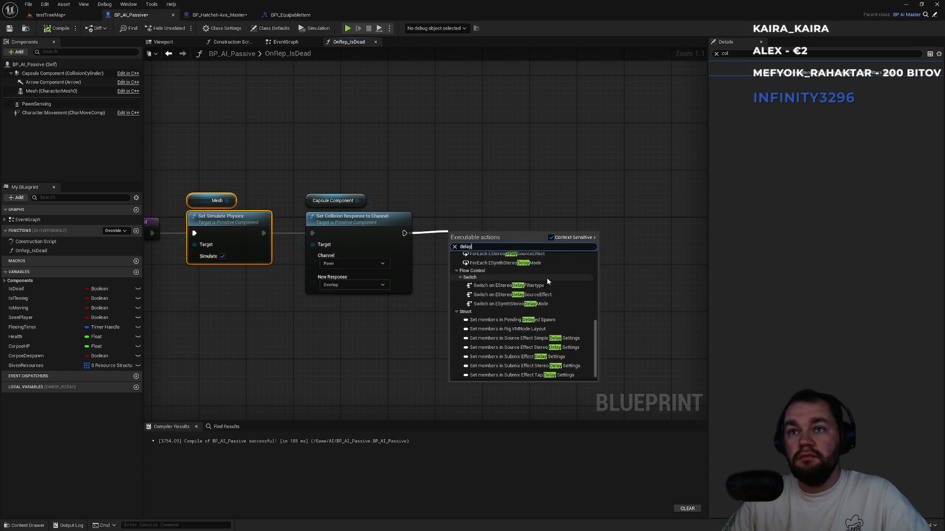
{"action": "left_click", "coordinate": [521, 201]}
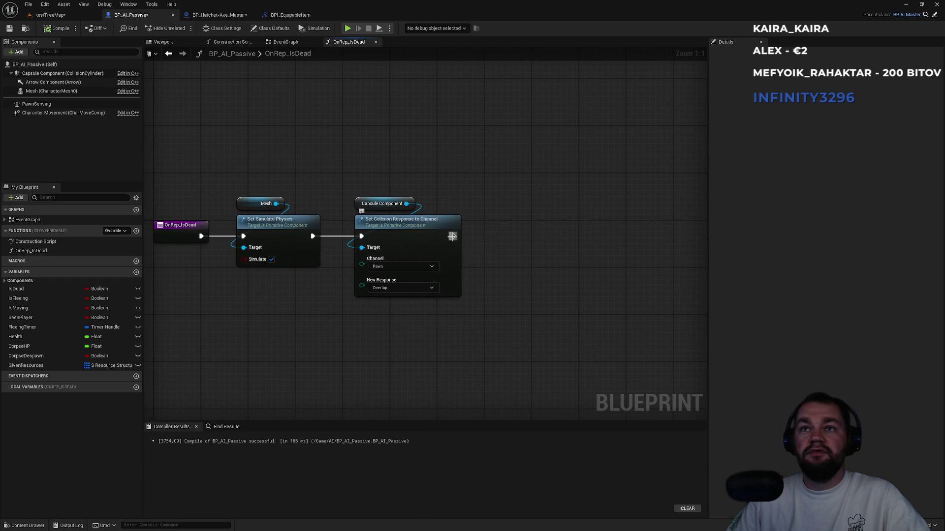
{"action": "left_click_drag", "start_coordinate": [453, 236], "coordinate": [511, 240]}
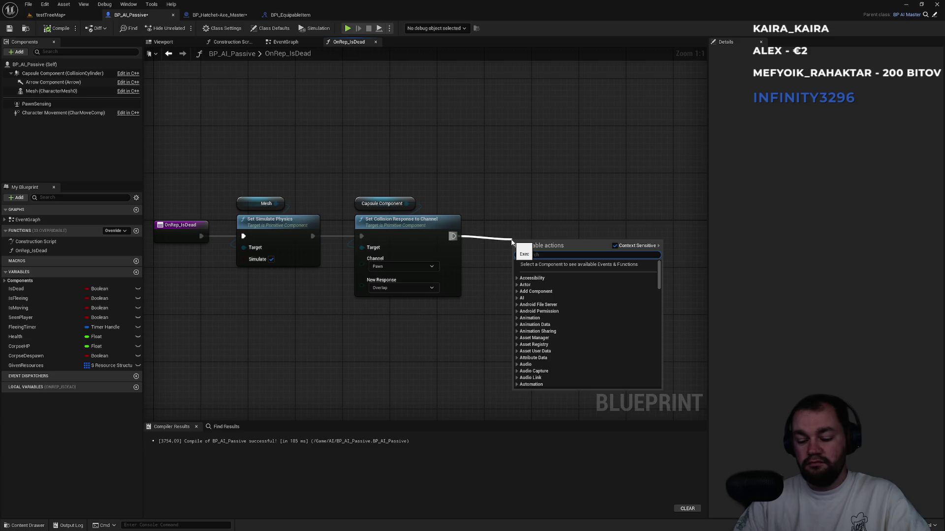
{"action": "type", "text": "time"}
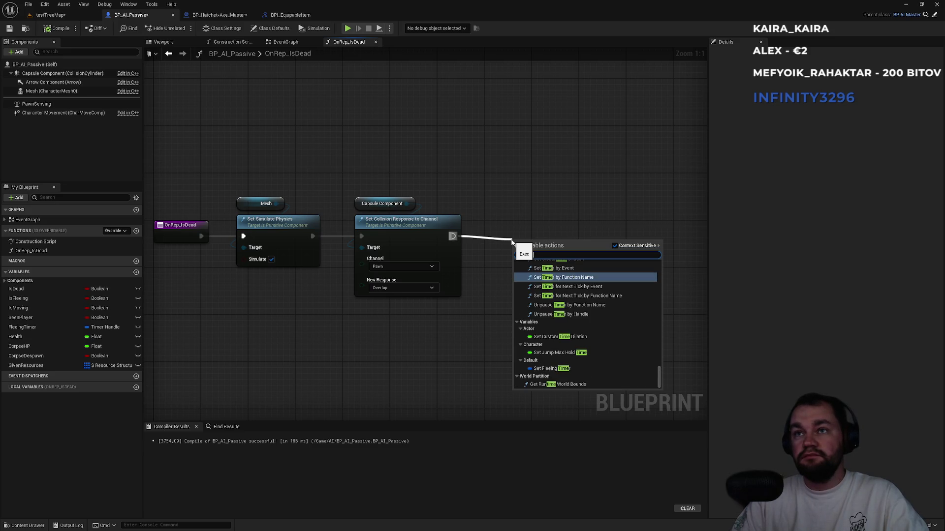
{"action": "left_click", "coordinate": [554, 269]}
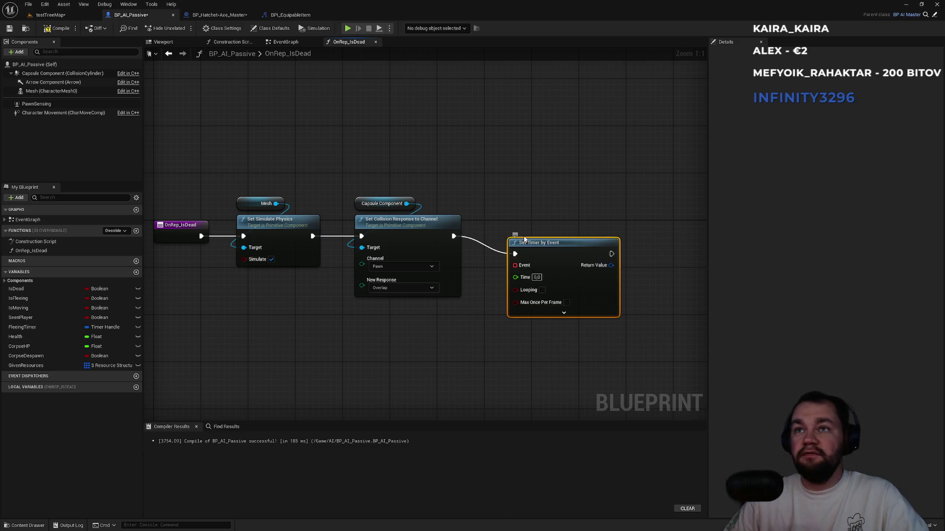
{"action": "left_click", "coordinate": [536, 277]}
{"action": "type", "text": "1"}
{"action": "key", "text": "Return"}
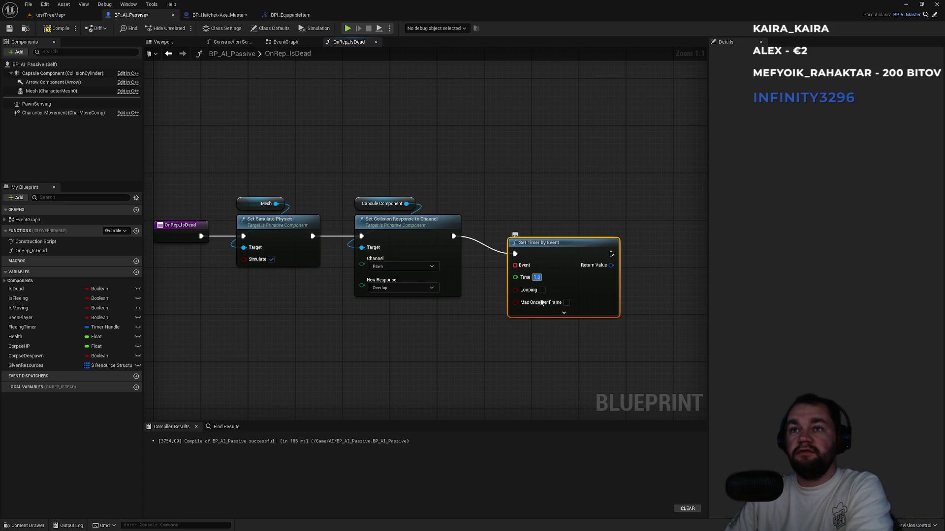
{"action": "mouse_move", "coordinate": [552, 247]}
{"action": "left_mouse_down"}
{"action": "mouse_move", "coordinate": [564, 229]}
{"action": "mouse_move", "coordinate": [401, 380]}
{"action": "left_mouse_up"}
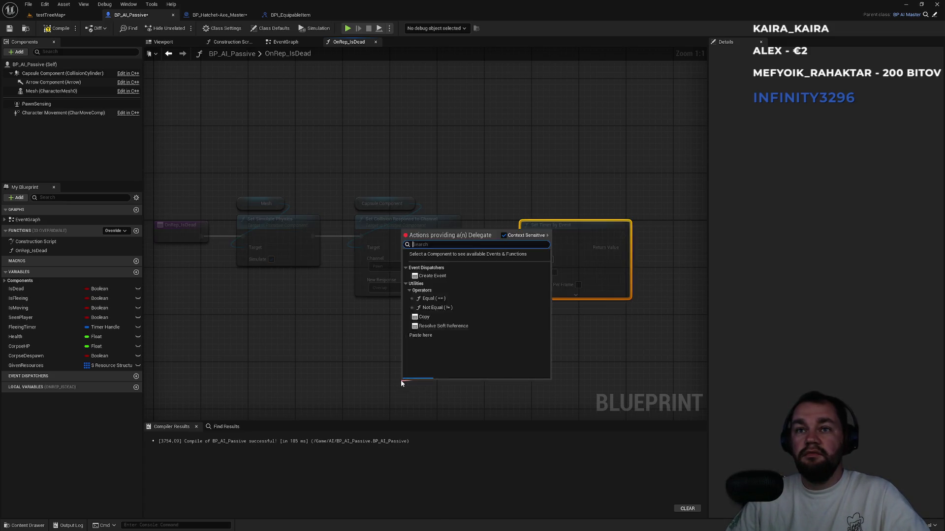
{"action": "left_click", "coordinate": [430, 277]}
{"action": "left_click_drag", "start_coordinate": [426, 337], "coordinate": [398, 261]}
{"action": "left_click", "coordinate": [399, 324]}
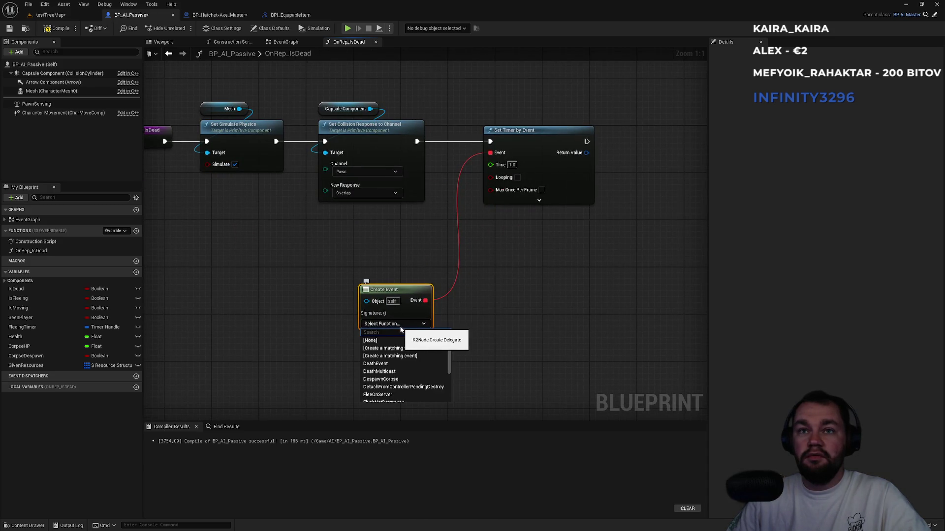
{"action": "key", "text": "Escape"}
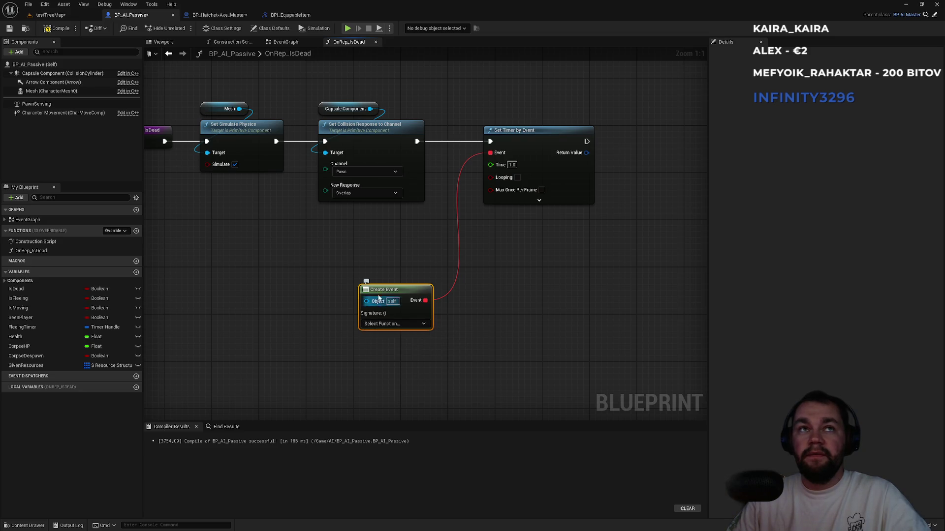
{"action": "key", "text": "Delete"}
{"action": "left_click", "coordinate": [543, 143]}
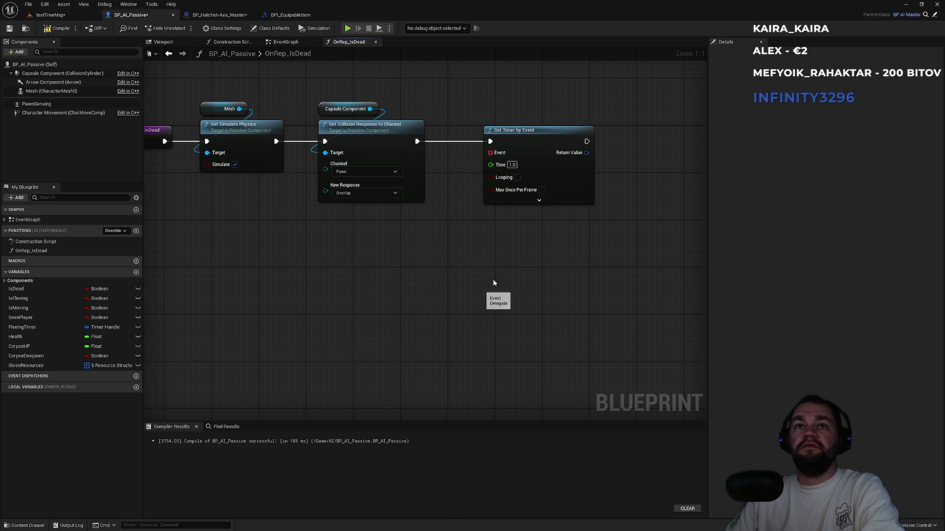
{"action": "key", "text": "Delete"}
{"action": "left_click_drag", "start_coordinate": [192, 291], "coordinate": [293, 299]}
In the DeathMulticast chain, add Set Simulate Physics on the Mesh after setting Is Dead
{"action": "double_click", "coordinate": [27, 220]}
{"action": "scroll", "coordinate": [402, 373], "scroll_direction": "up", "scroll_amount": 9}
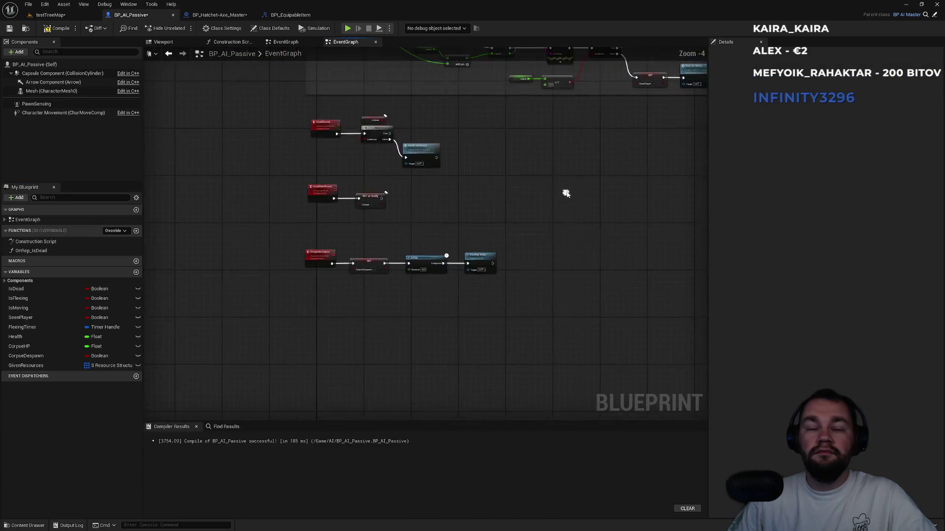
{"action": "left_click_drag", "start_coordinate": [412, 212], "coordinate": [435, 256]}
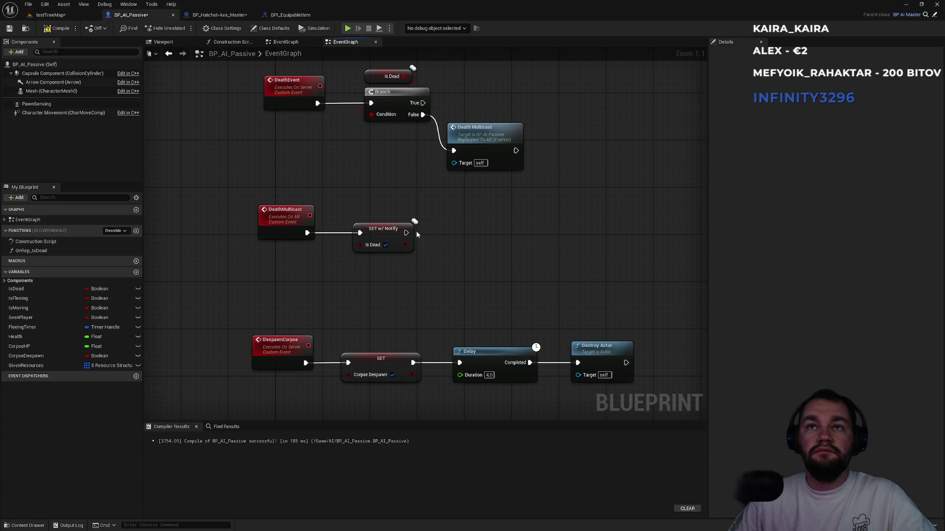
{"action": "left_click_drag", "start_coordinate": [406, 232], "coordinate": [459, 241]}
{"action": "type", "text": "simu"}
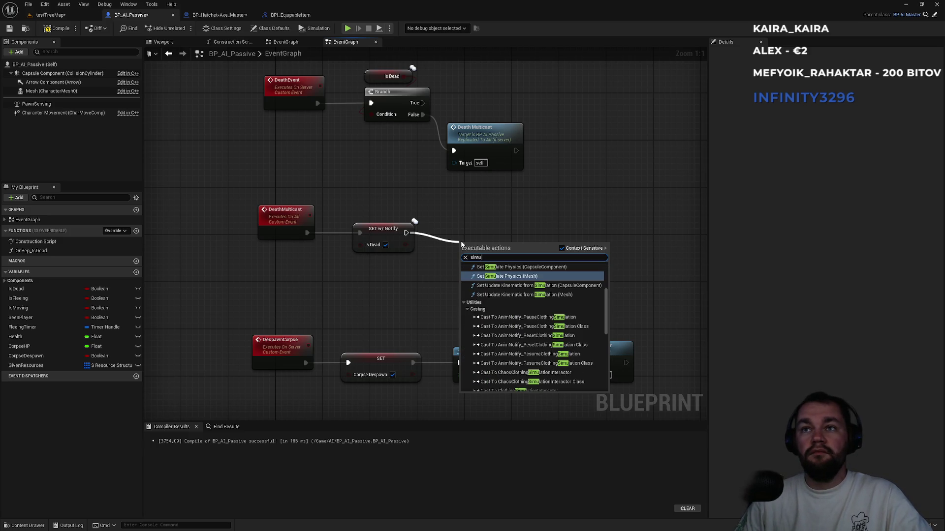
{"action": "key", "text": "Return"}
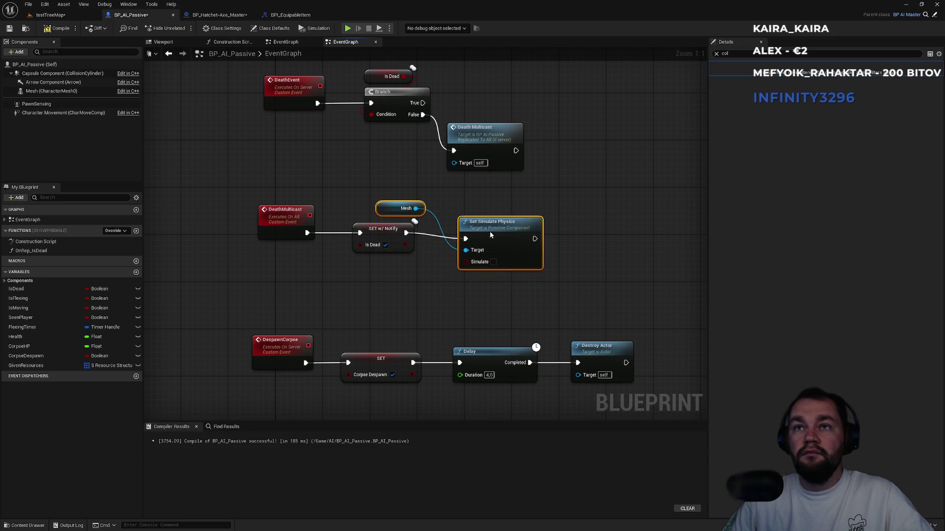
{"action": "left_click_drag", "start_coordinate": [488, 230], "coordinate": [547, 231]}
{"action": "left_click", "coordinate": [408, 233], "text": "alt"}
Insert a 2-second Delay before Set Simulate Physics, then return to testTreeMap
{"action": "mouse_move", "coordinate": [408, 232]}
{"action": "left_mouse_down"}
{"action": "mouse_move", "coordinate": [449, 271]}
{"action": "mouse_move", "coordinate": [438, 267]}
{"action": "left_mouse_up"}
{"action": "type", "text": "dela"}
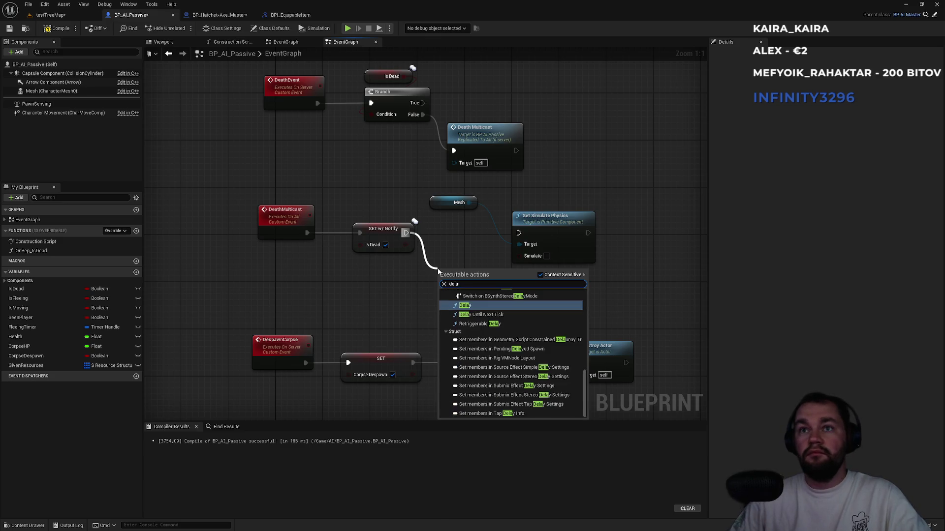
{"action": "key", "text": "Return"}
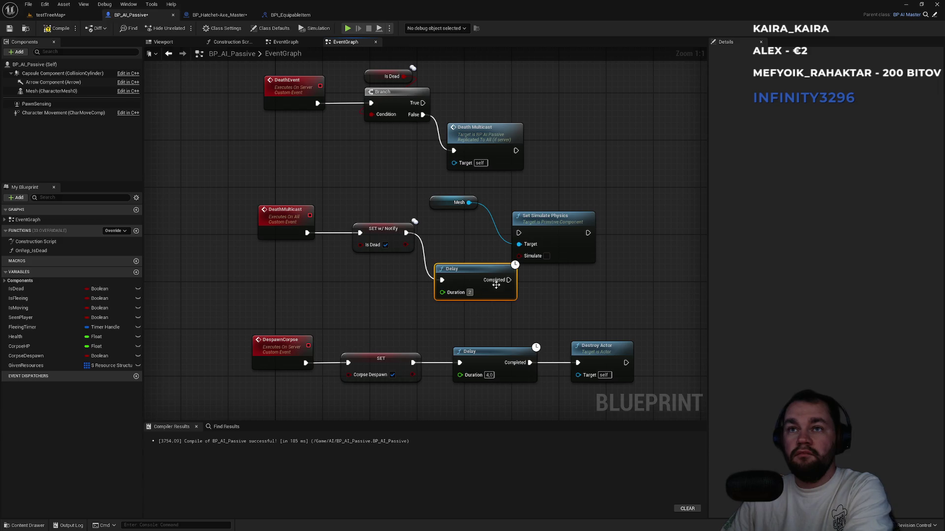
{"action": "type", "text": "2"}
{"action": "key", "text": "Return"}
{"action": "left_click_drag", "start_coordinate": [546, 227], "coordinate": [576, 229]}
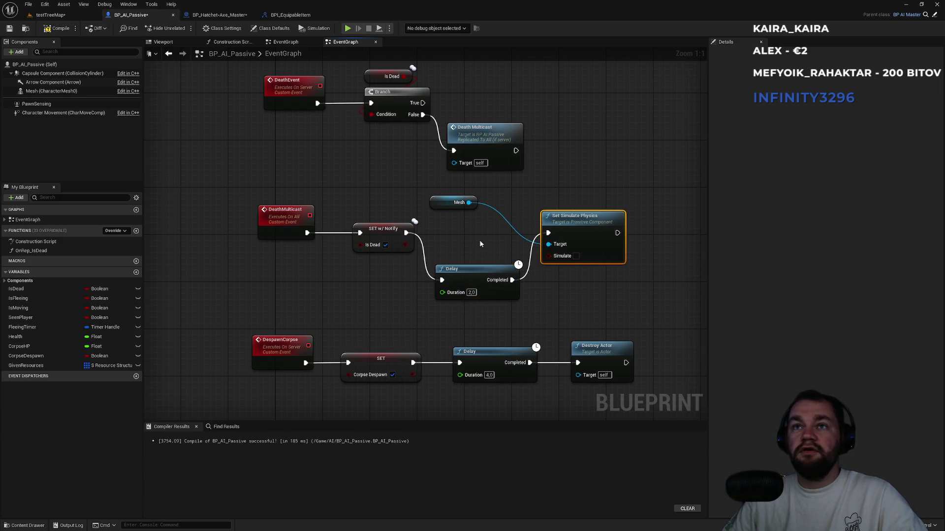
{"action": "left_click", "coordinate": [49, 15]}
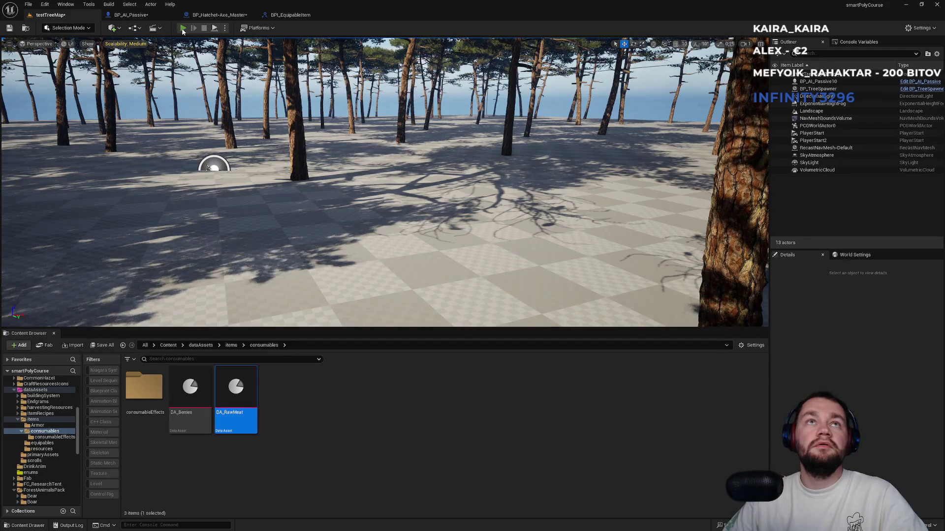
Play fullscreen, equip the bow from slot 1, shoot the deer, walk over, and stop
{"action": "key", "text": "alt+p"}
{"action": "key", "text": "F11"}
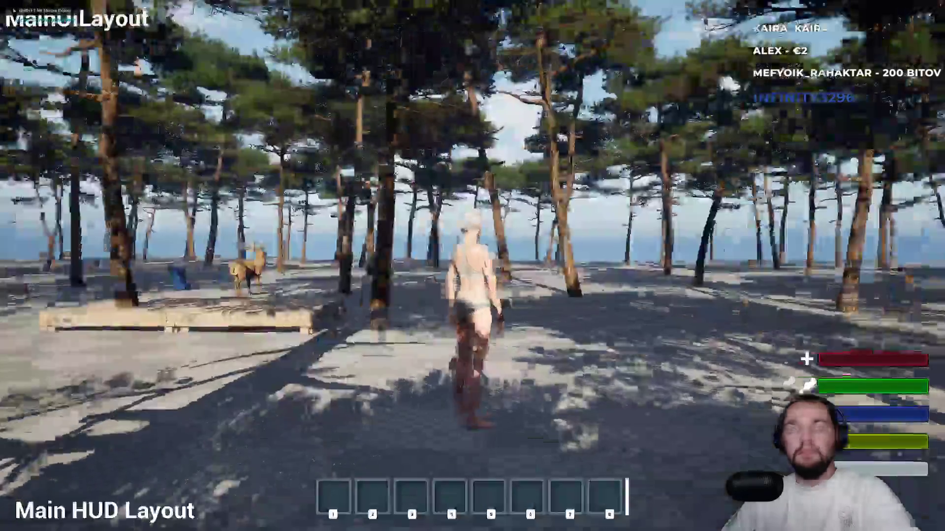
{"action": "key", "text": "1"}
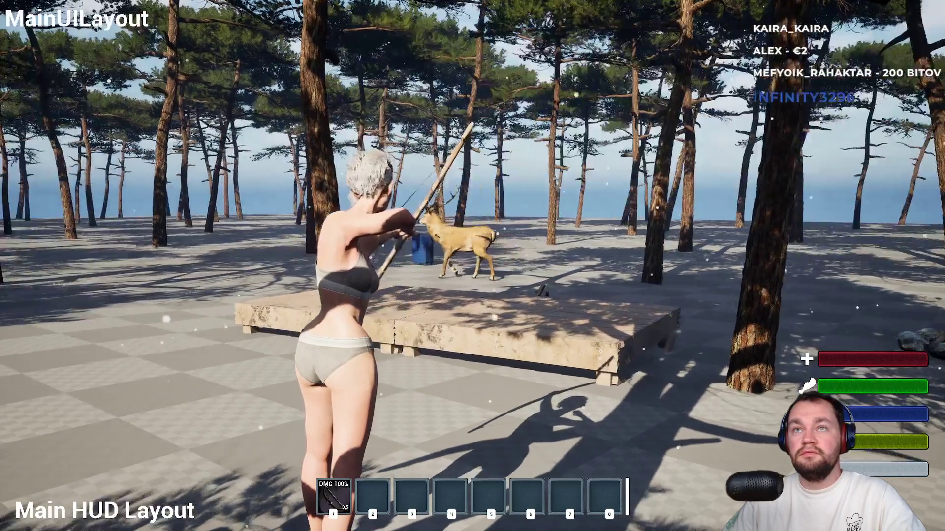
{"action": "left_click", "coordinate": [473, 265]}
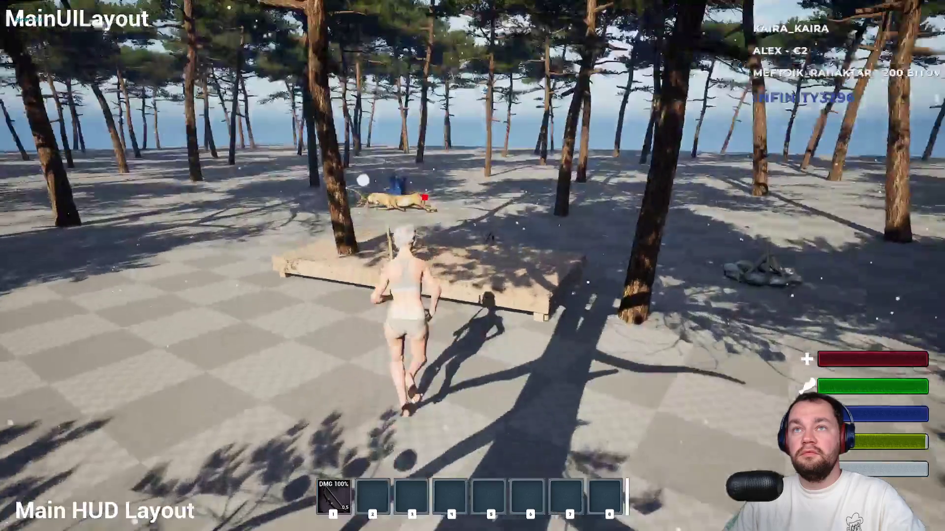
{"action": "key", "text": "w"}
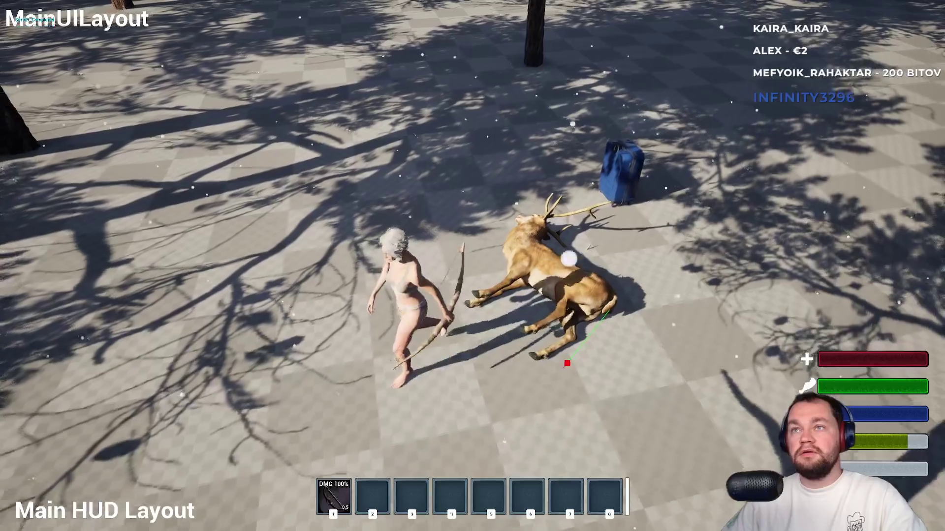
{"action": "key", "text": "Escape"}
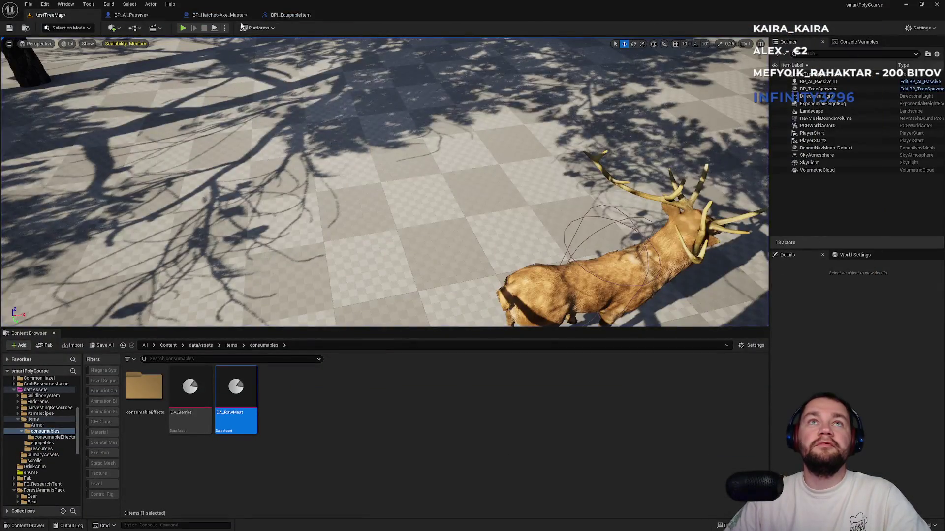
Peek at the hatchet blueprint, return to testTreeMap, and run another play session before stopping
{"action": "left_click", "coordinate": [219, 14]}
{"action": "left_click", "coordinate": [70, 14]}
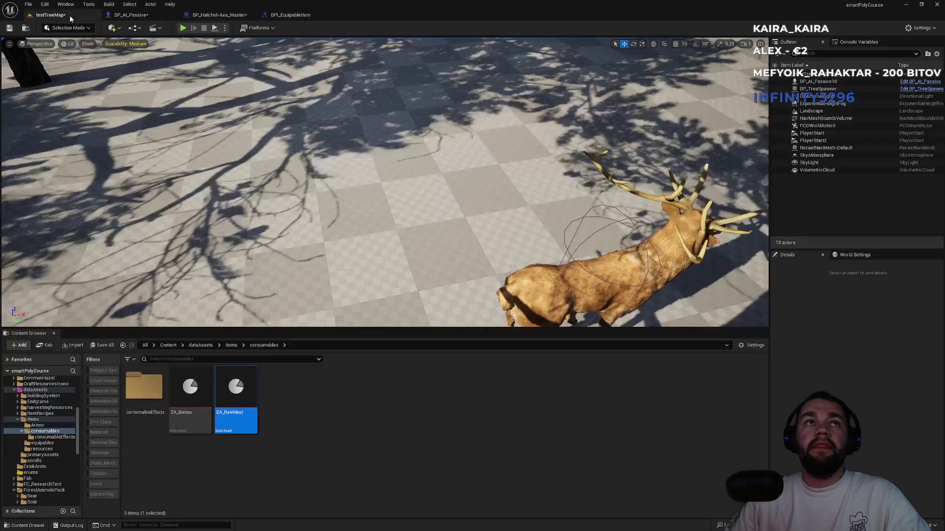
{"action": "left_click", "coordinate": [224, 27]}
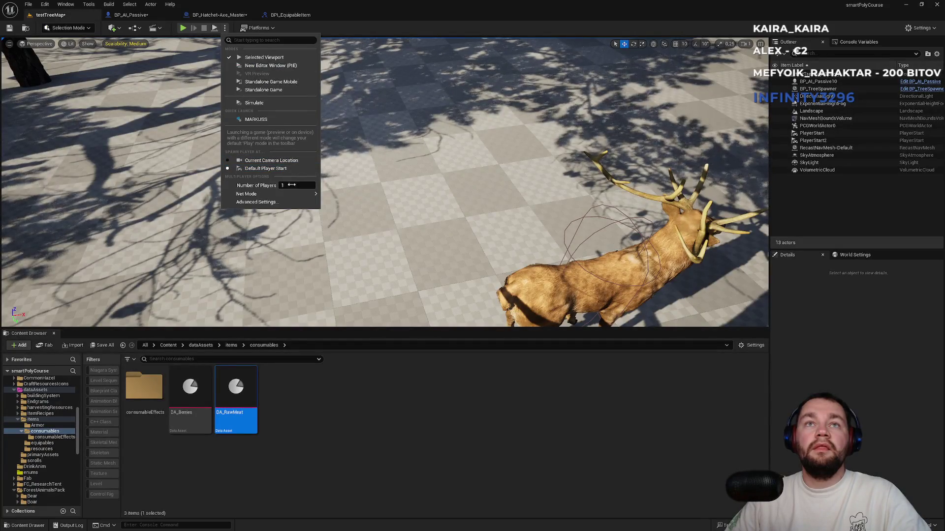
{"action": "left_click", "coordinate": [184, 29]}
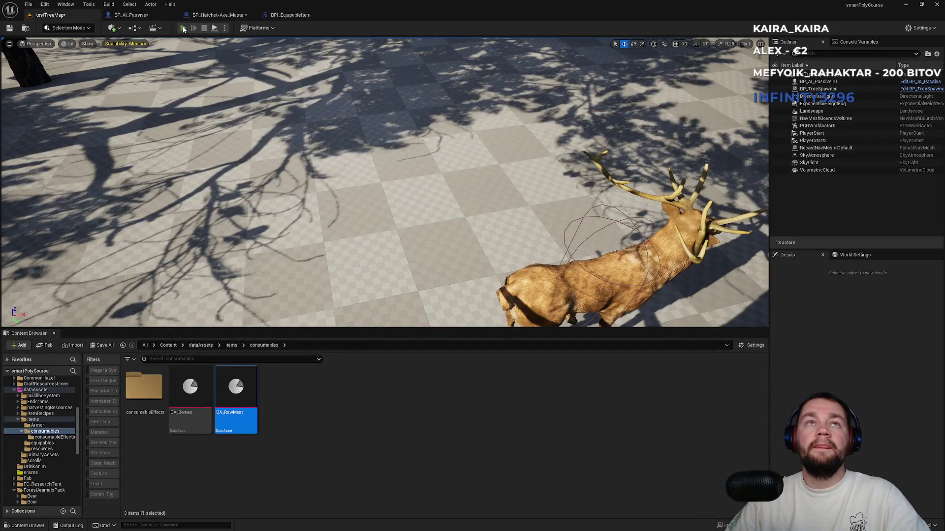
{"action": "left_click", "coordinate": [184, 29]}
{"action": "key", "text": "super"}
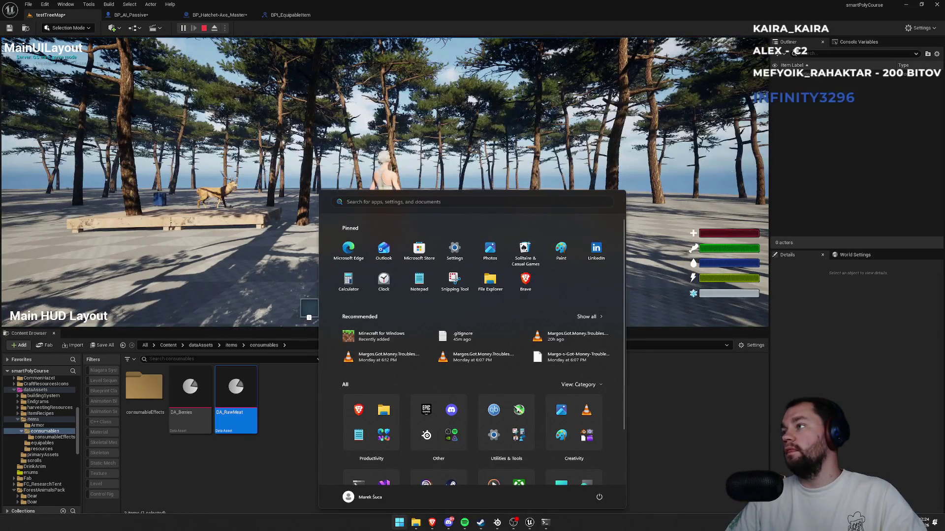
{"action": "key", "text": "super"}
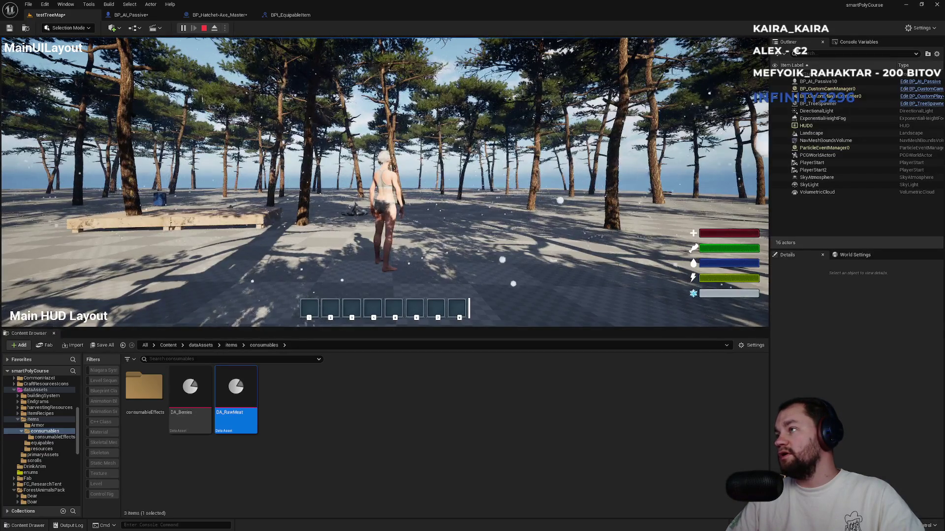
{"action": "key", "text": "Escape"}
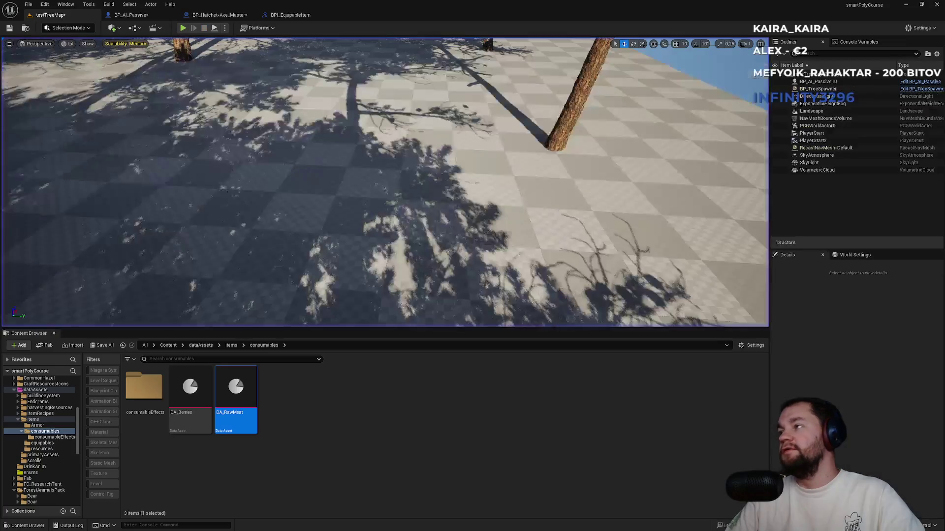
Delete the Mesh getter and Set Simulate Physics nodes in BP_AI_Passive, moving the Delay up beside the Is Dead set
{"action": "left_click", "coordinate": [291, 15]}
{"action": "left_click", "coordinate": [219, 15]}
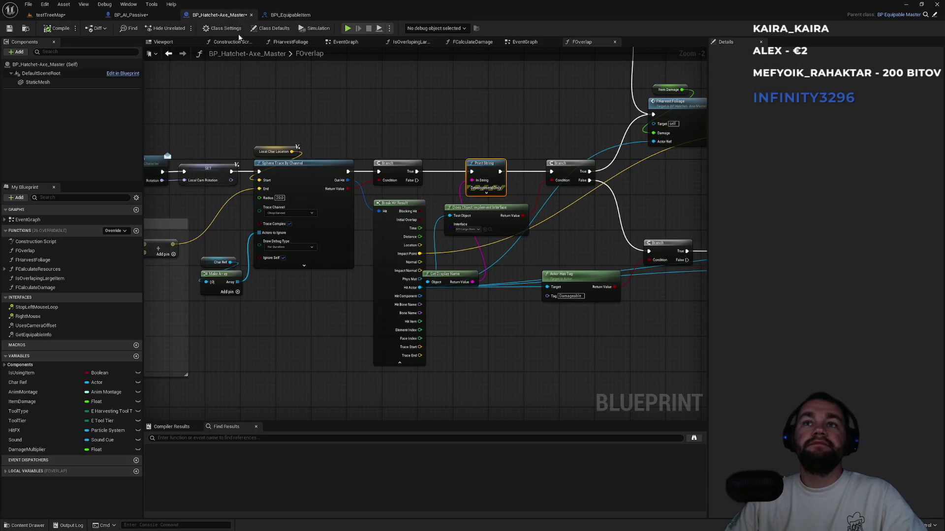
{"action": "left_click", "coordinate": [162, 14]}
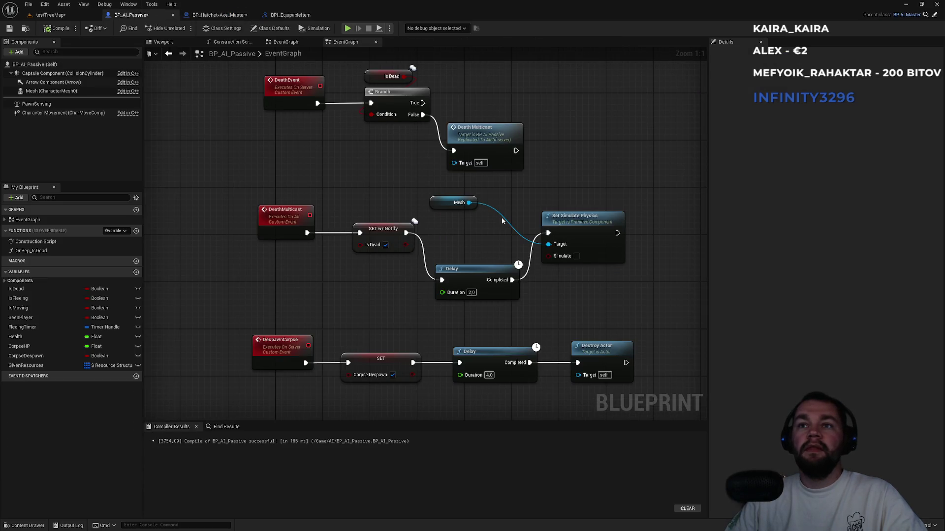
{"action": "mouse_move", "coordinate": [619, 191]}
{"action": "left_mouse_down"}
{"action": "mouse_move", "coordinate": [473, 246]}
{"action": "mouse_move", "coordinate": [486, 246]}
{"action": "mouse_move", "coordinate": [500, 224]}
{"action": "left_mouse_up"}
{"action": "key", "text": "Delete"}
{"action": "left_click", "coordinate": [424, 304]}
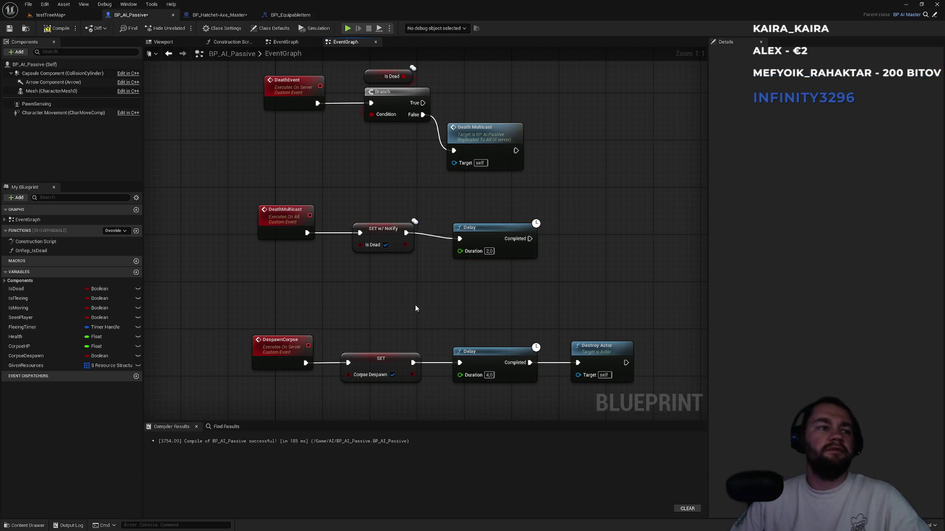
{"action": "key", "text": "super"}
{"action": "key", "text": "super"}
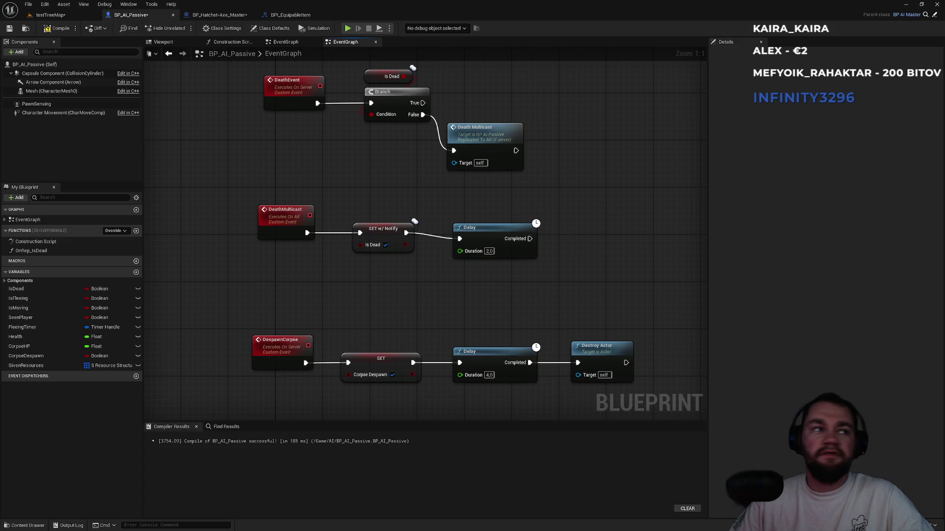
{"action": "key", "text": "super"}
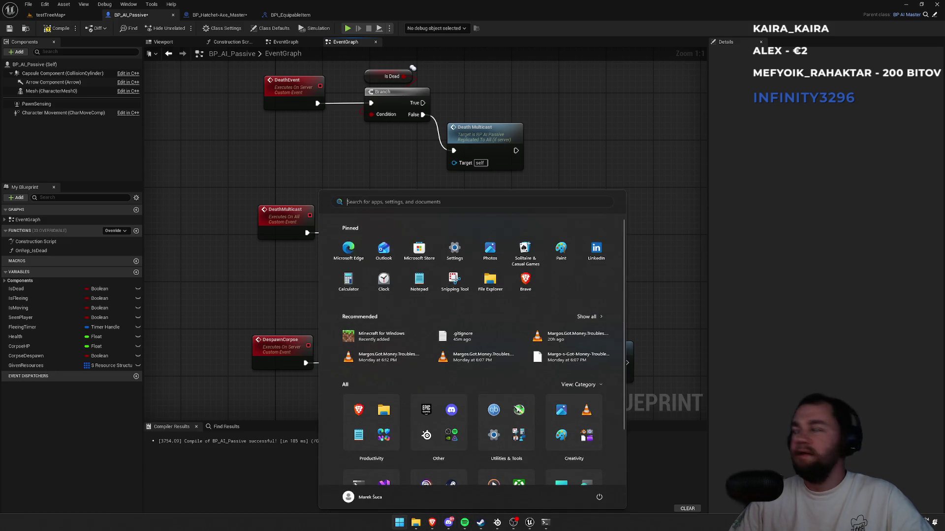
{"action": "key", "text": "super"}
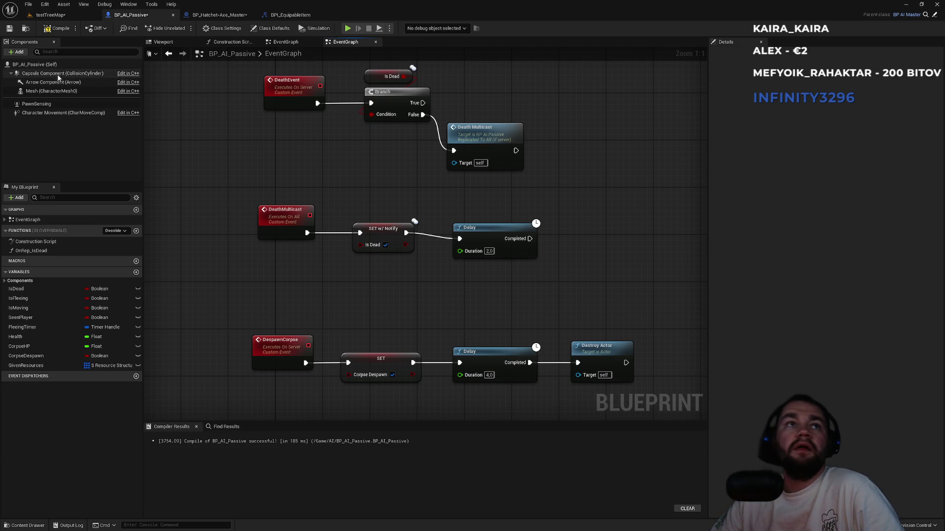
Select the Mesh (CharacterMesh0) component and filter its Details to 'physi' settings
{"action": "left_click", "coordinate": [41, 91]}
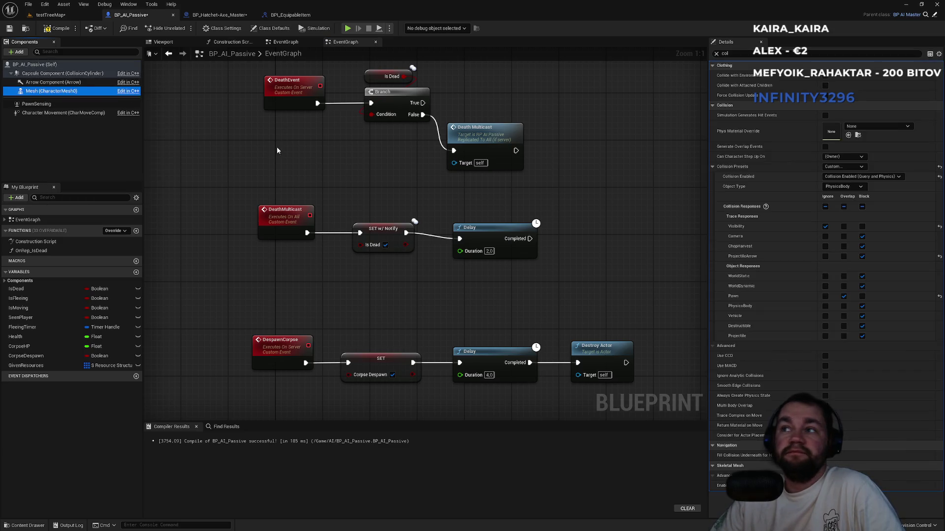
{"action": "left_click", "coordinate": [717, 54]}
{"action": "scroll", "coordinate": [778, 314], "scroll_direction": "down", "scroll_amount": 15}
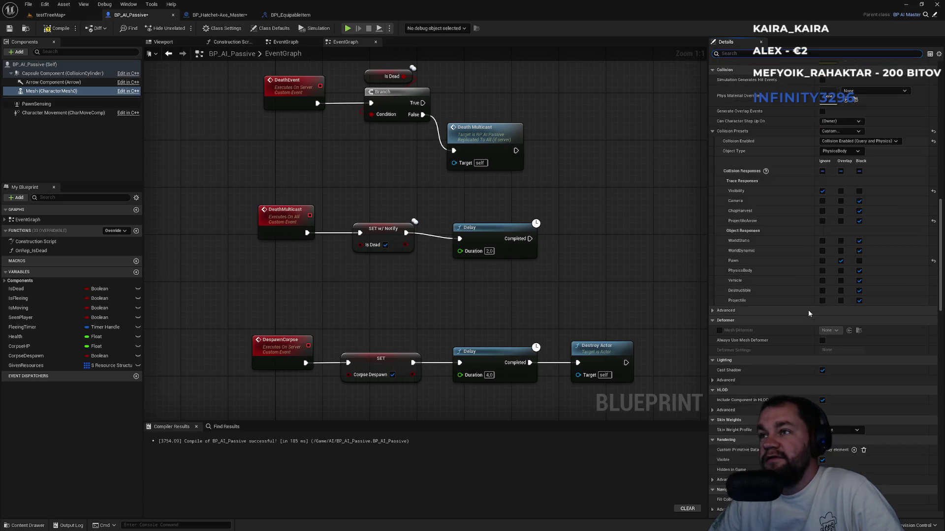
{"action": "scroll", "coordinate": [808, 310], "scroll_direction": "down", "scroll_amount": 10}
{"action": "scroll", "coordinate": [781, 315], "scroll_direction": "down", "scroll_amount": 1}
{"action": "left_click", "coordinate": [740, 55]}
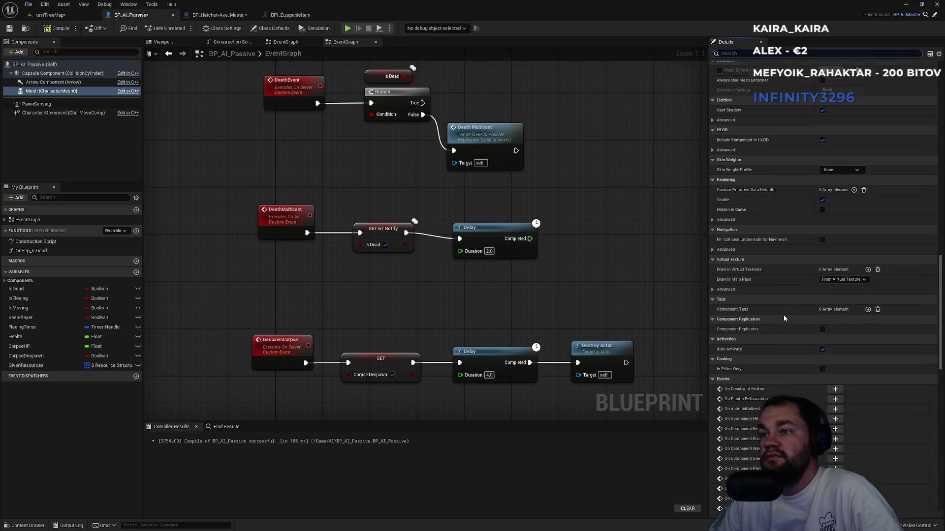
{"action": "type", "text": "phy"}
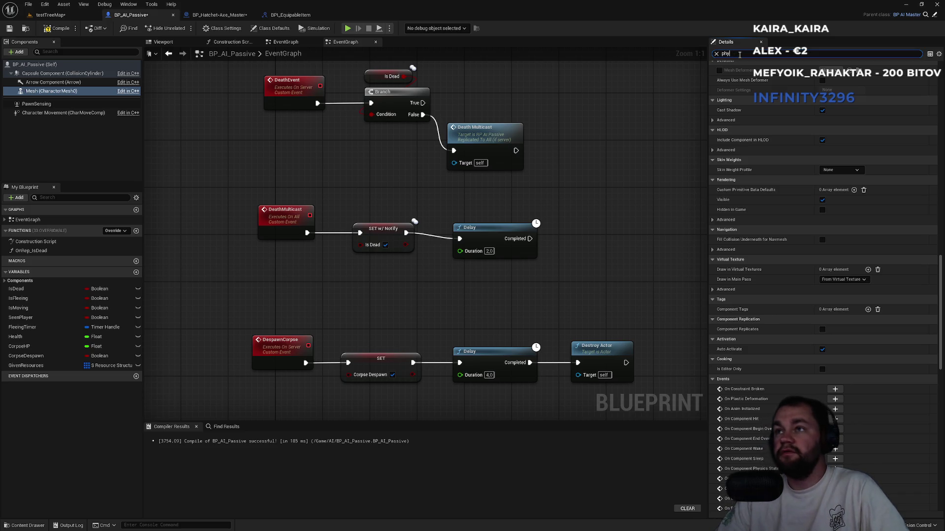
{"action": "type", "text": "sics"}
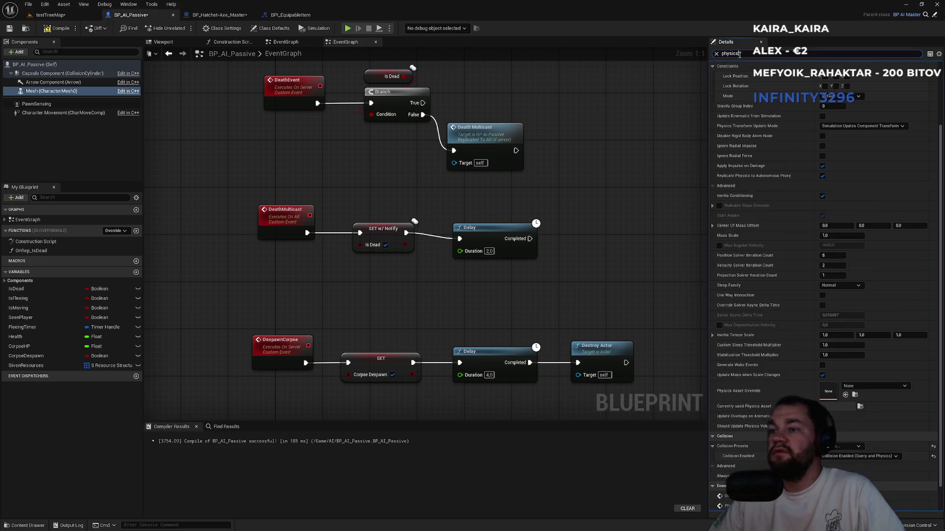
{"action": "scroll", "coordinate": [799, 143], "scroll_direction": "up", "scroll_amount": 3}
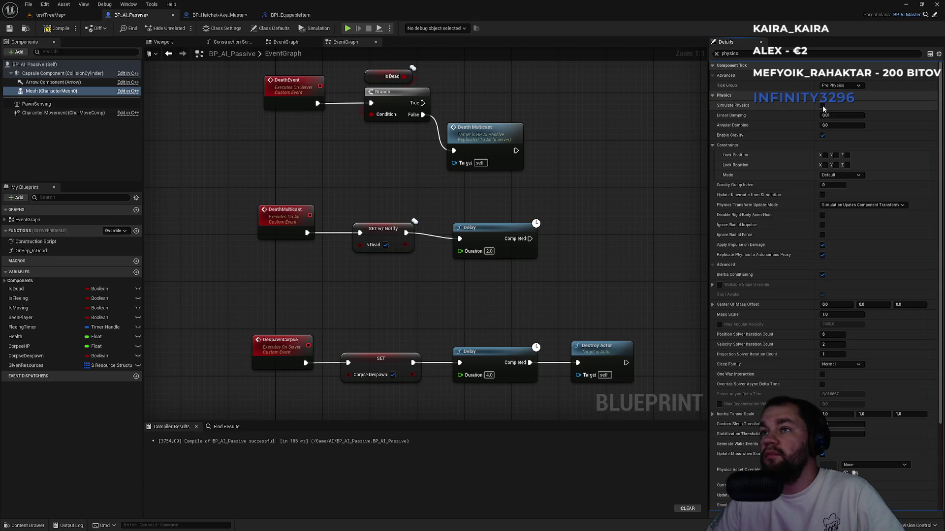
{"action": "mouse_move", "coordinate": [733, 296]}
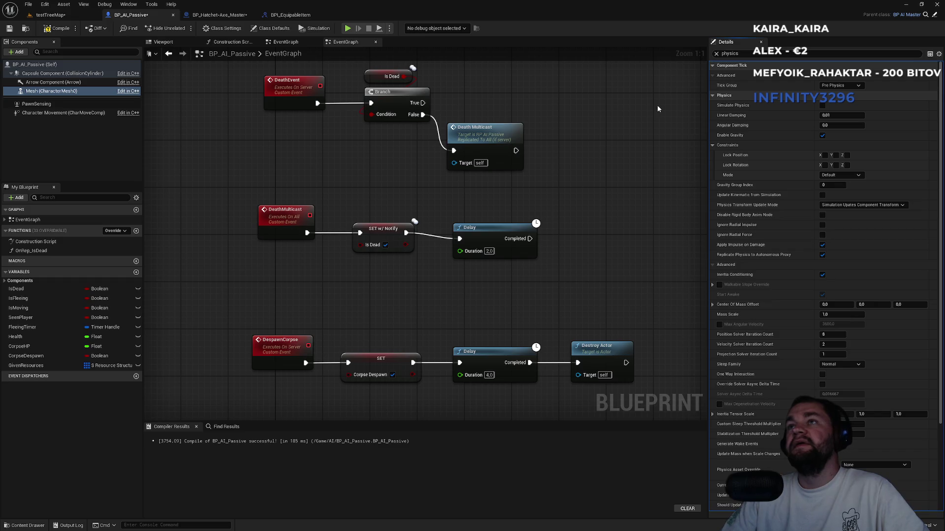
Return to the BP_AI_Passive event graph and search for a 'sleep' node after the Delay
{"action": "left_click", "coordinate": [291, 15]}
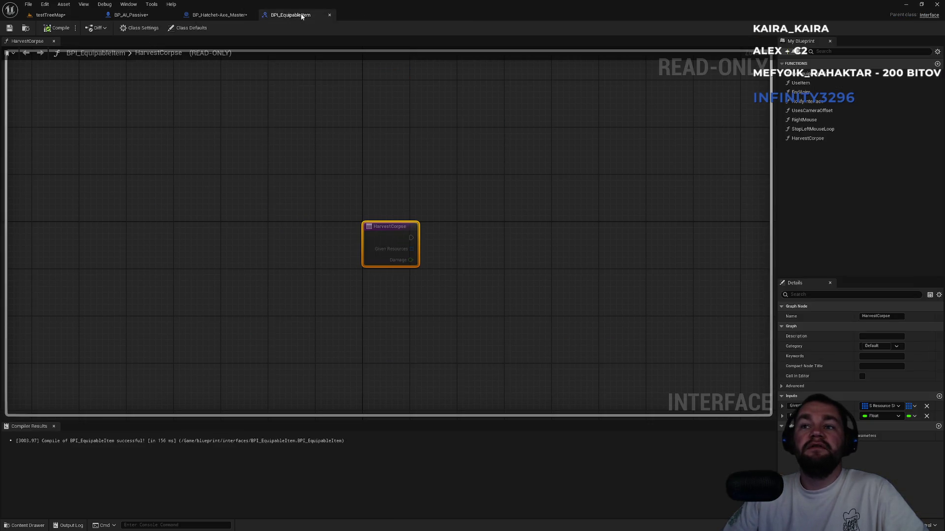
{"action": "left_click", "coordinate": [215, 15]}
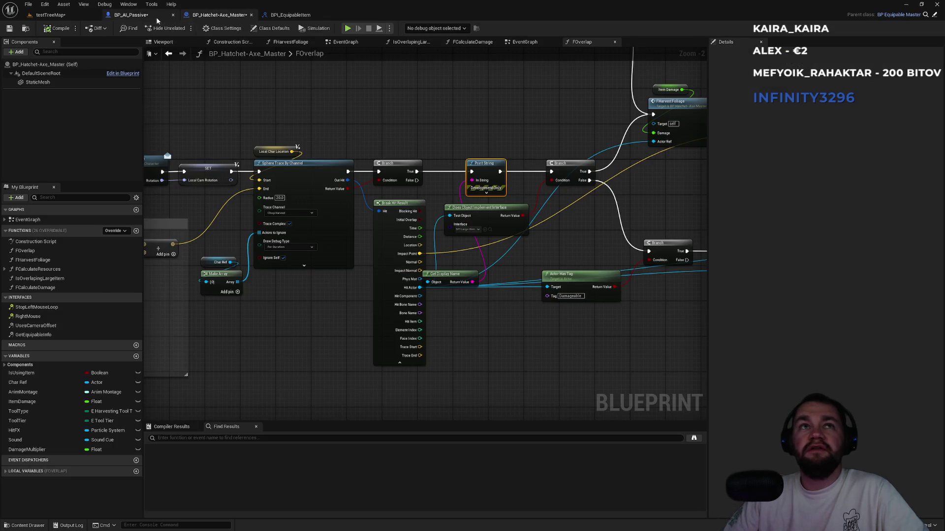
{"action": "left_click", "coordinate": [130, 14]}
{"action": "mouse_move", "coordinate": [484, 243]}
{"action": "left_mouse_down"}
{"action": "mouse_move", "coordinate": [425, 233]}
{"action": "mouse_move", "coordinate": [477, 252]}
{"action": "left_mouse_up"}
{"action": "type", "text": "sleep"}
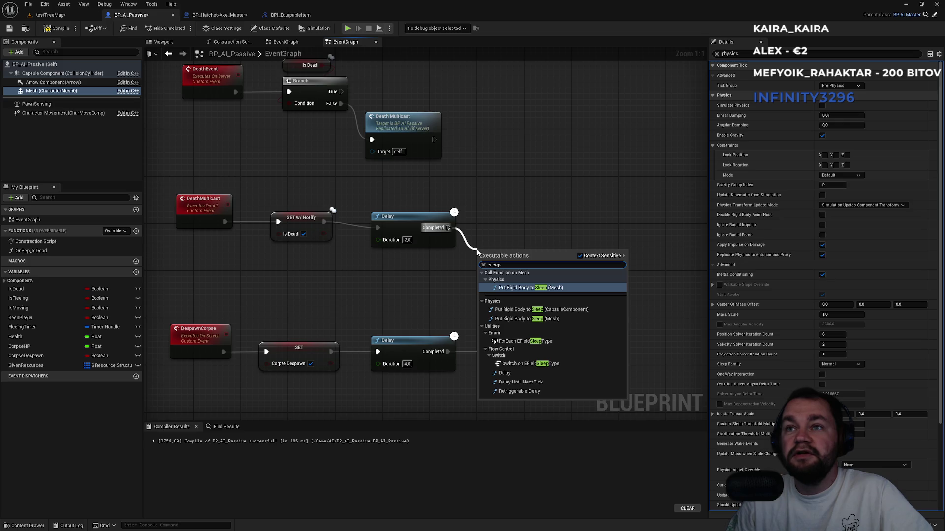
Add Put Rigid Body to Sleep for the Mesh after the 2.0-second Delay, then return to testTreeMap
{"action": "key", "text": "Down"}
{"action": "key", "text": "Down"}
{"action": "key", "text": "Down"}
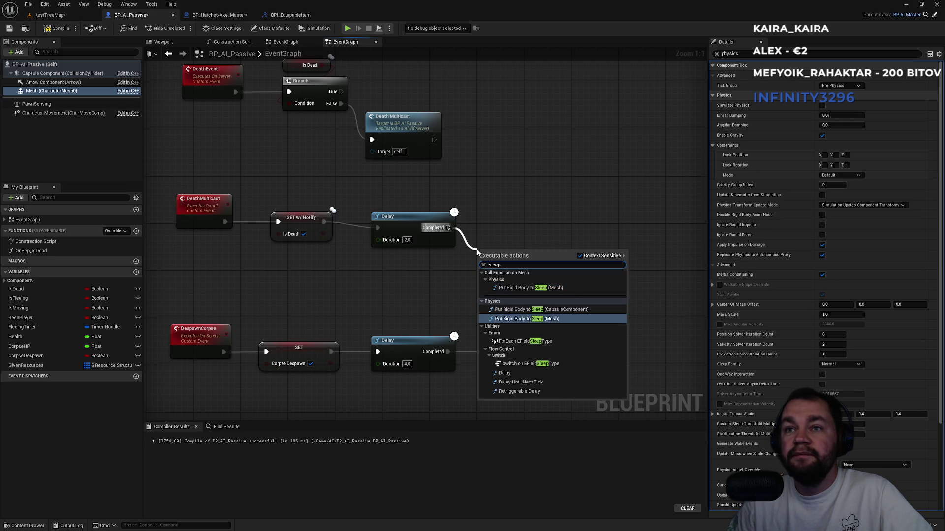
{"action": "key", "text": "Return"}
{"action": "mouse_move", "coordinate": [530, 260]}
{"action": "left_mouse_down"}
{"action": "mouse_move", "coordinate": [557, 222]}
{"action": "mouse_move", "coordinate": [550, 216]}
{"action": "left_mouse_up"}
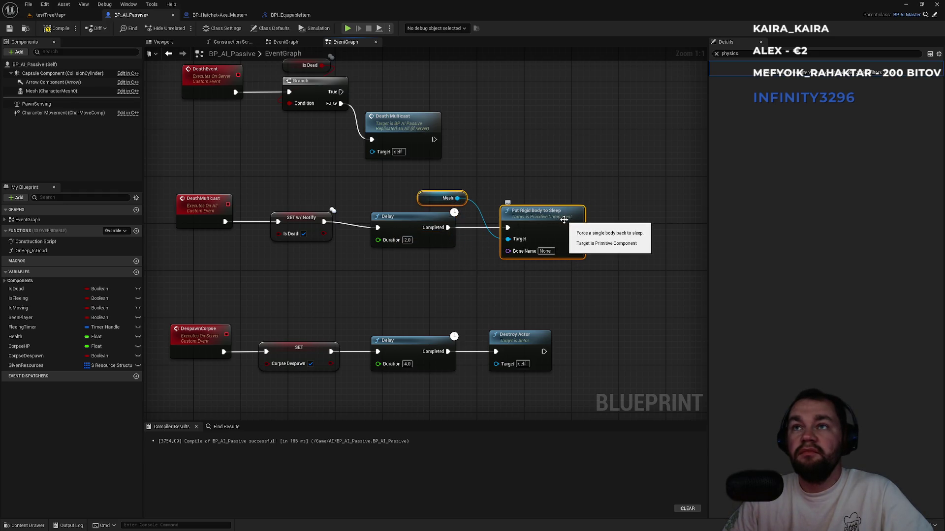
{"action": "left_click", "coordinate": [534, 179]}
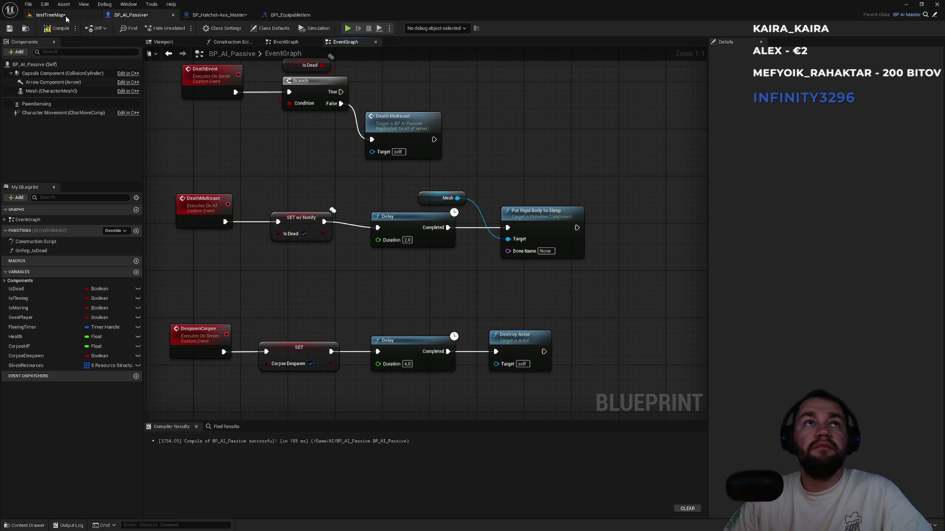
{"action": "left_click", "coordinate": [66, 16]}
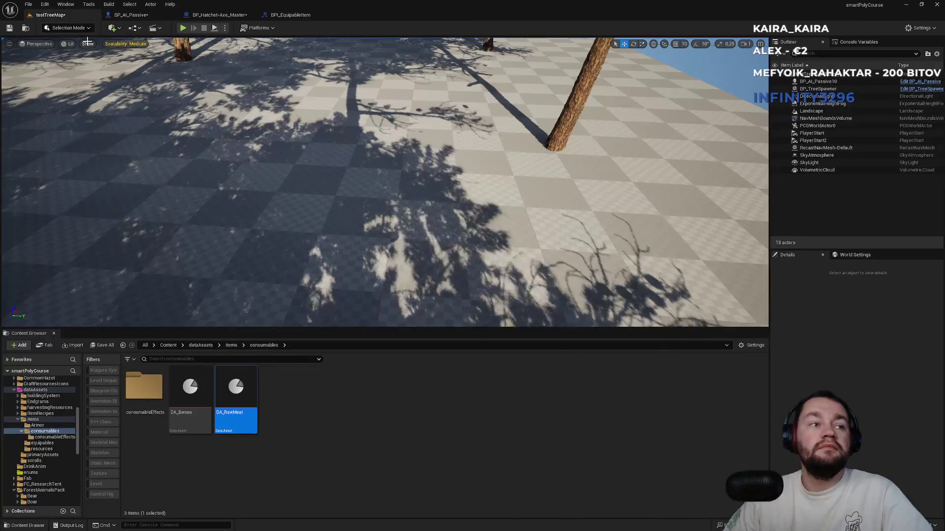
Play the level, equip the bow, shoot the deer, walk to its body, then stop the session
{"action": "left_click", "coordinate": [226, 28]}
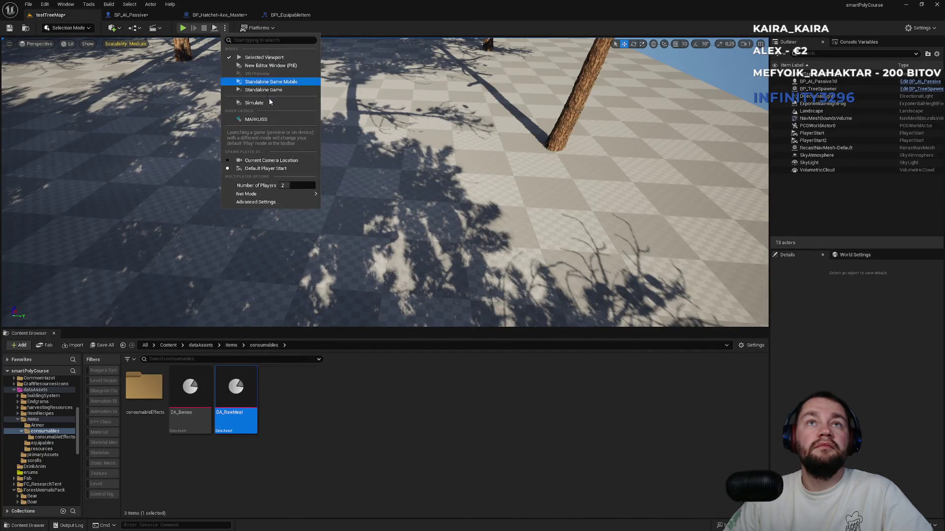
{"action": "left_click", "coordinate": [193, 24]}
{"action": "key", "text": "F11"}
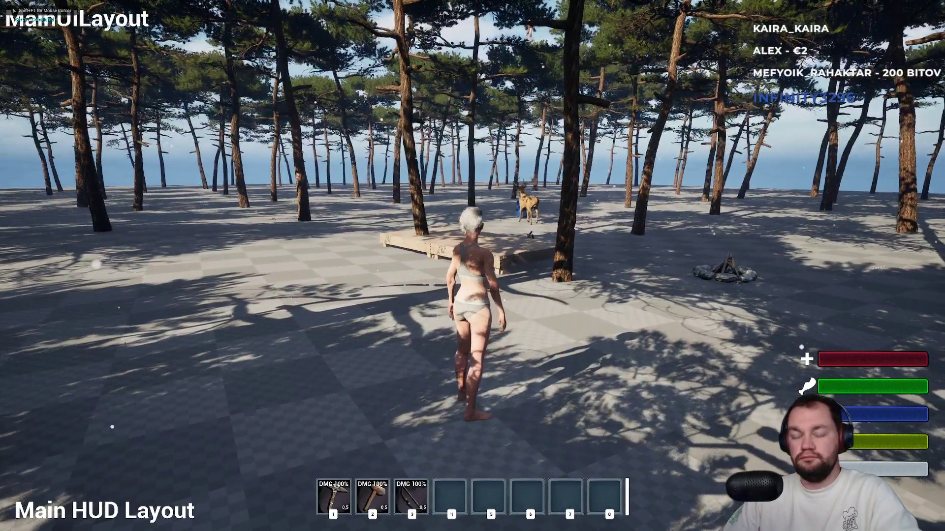
{"action": "key", "text": "3"}
{"action": "key", "text": "w"}
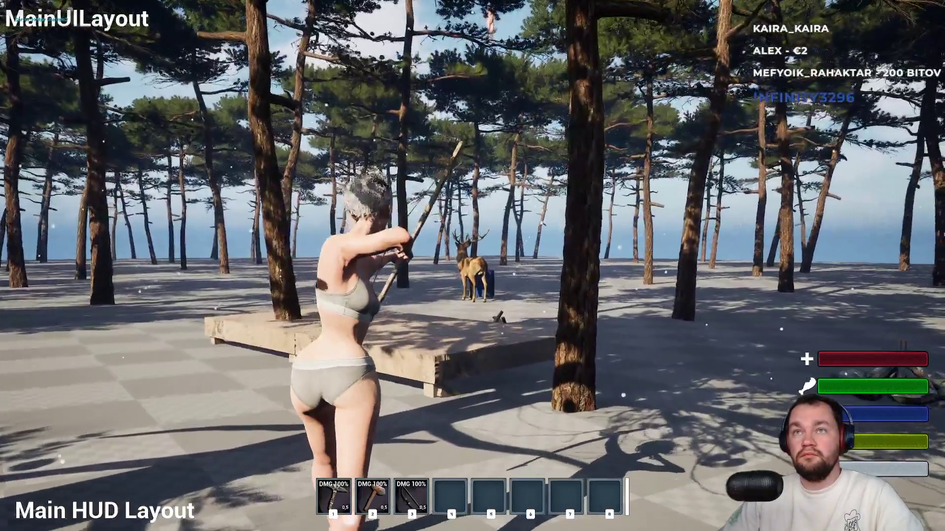
{"action": "left_click", "coordinate": [472, 266]}
{"action": "key", "text": "w"}
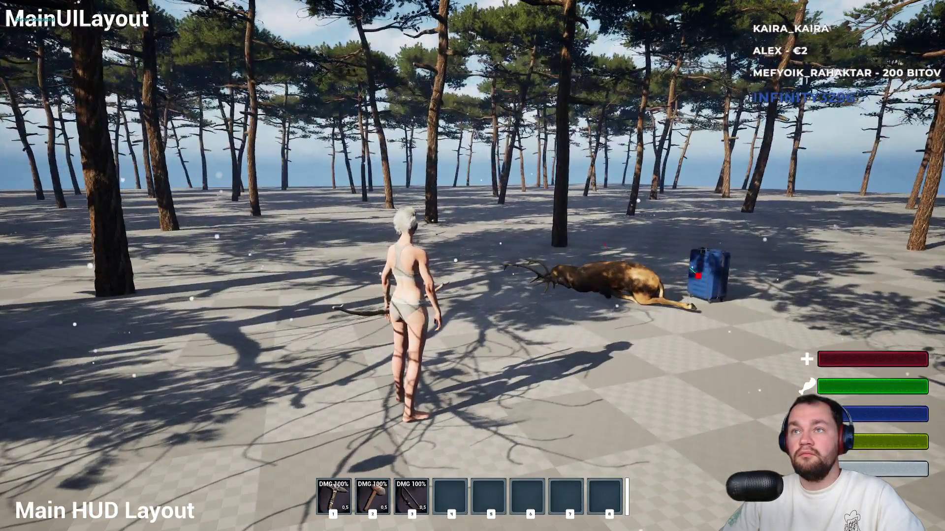
{"action": "key", "text": "w"}
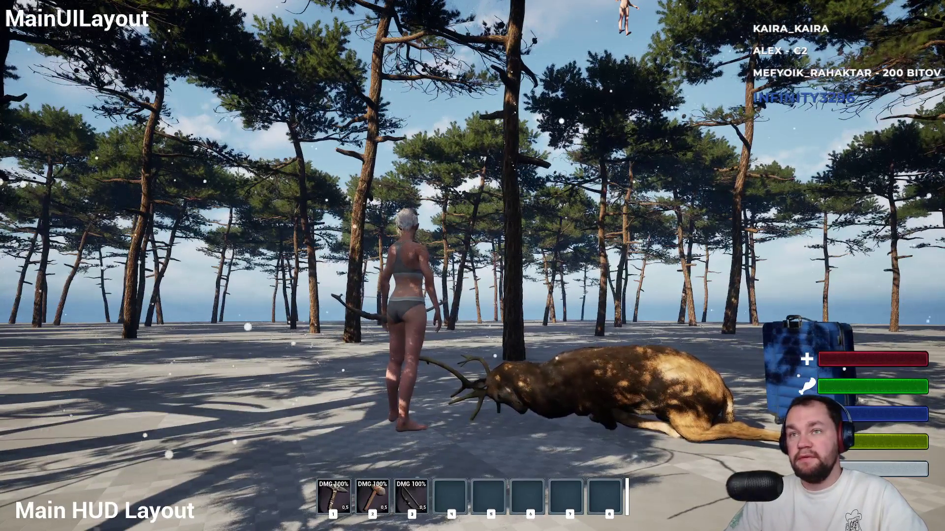
{"action": "key", "text": "Escape"}
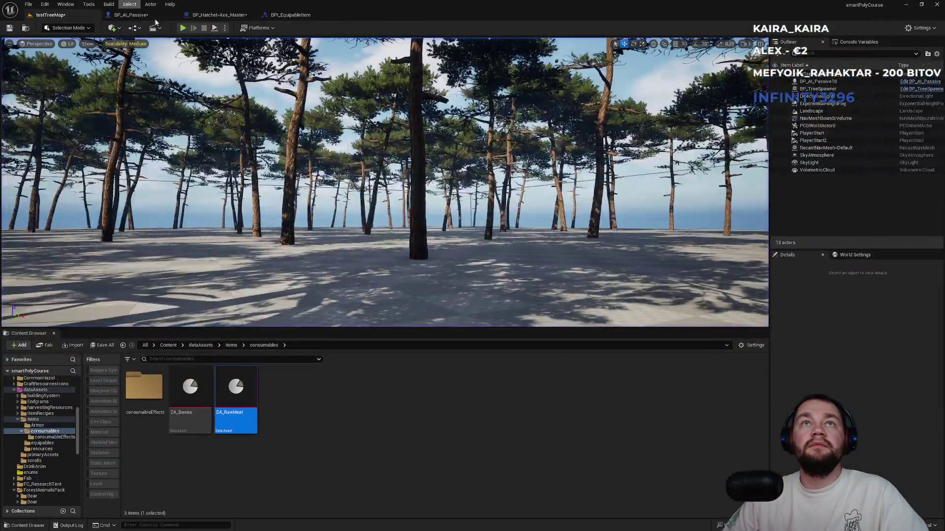
Back in BP_AI_Passive, browse 'sleep' actions for the Mesh reference without adding any
{"action": "left_click", "coordinate": [290, 15]}
{"action": "left_click", "coordinate": [223, 14]}
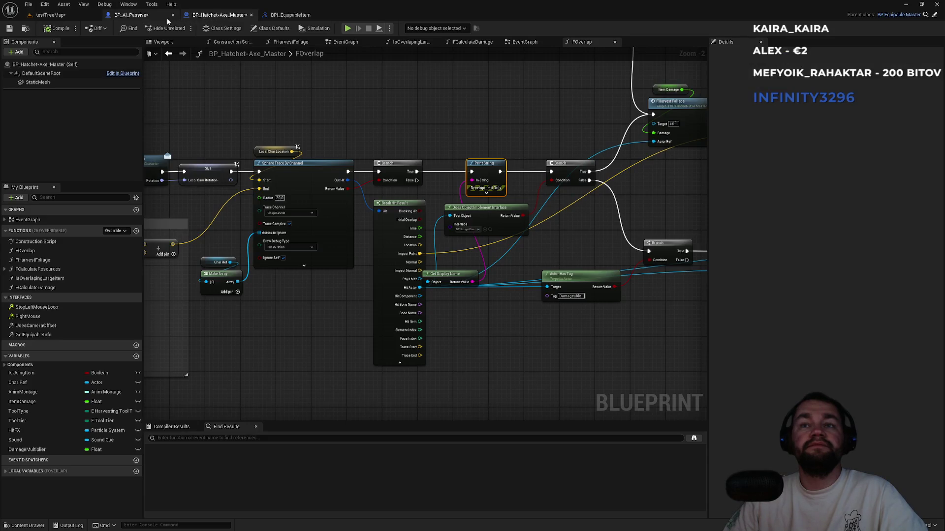
{"action": "left_click", "coordinate": [145, 18]}
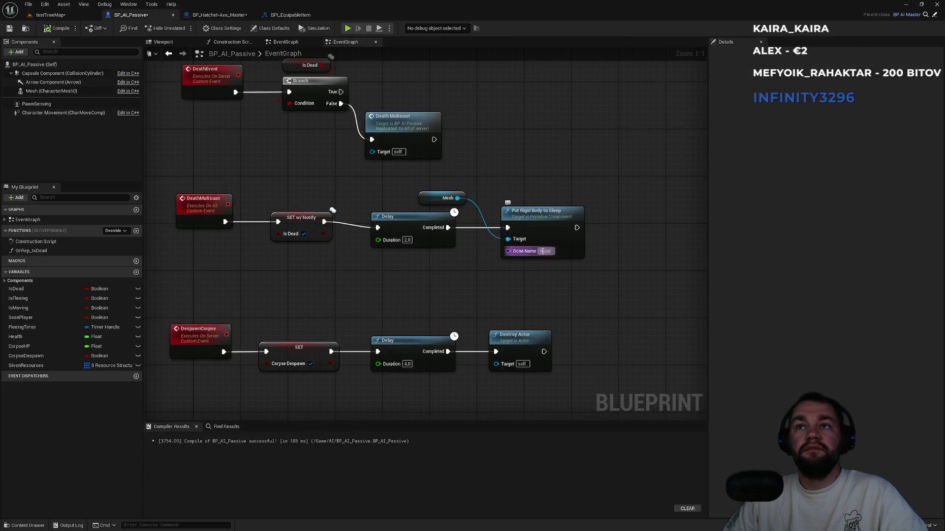
{"action": "mouse_move", "coordinate": [453, 200]}
{"action": "left_mouse_down"}
{"action": "mouse_move", "coordinate": [548, 174]}
{"action": "mouse_move", "coordinate": [530, 167]}
{"action": "left_mouse_up"}
{"action": "type", "text": "sleep"}
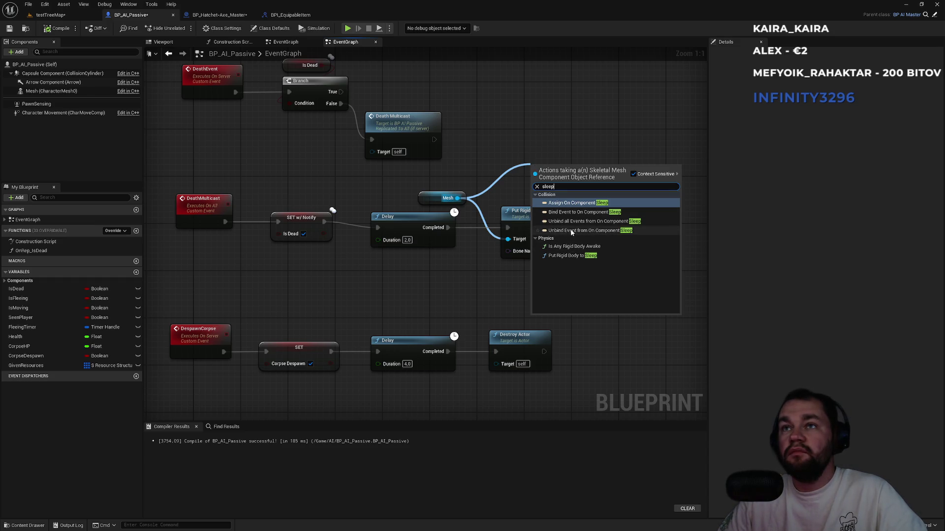
{"action": "left_click", "coordinate": [529, 156]}
Delete the Put Rigid Body to Sleep and Mesh nodes so the Delay ends the chain
{"action": "left_click_drag", "start_coordinate": [571, 175], "coordinate": [543, 230]}
{"action": "key", "text": "Delete"}
{"action": "mouse_move", "coordinate": [506, 176]}
{"action": "left_mouse_down"}
{"action": "mouse_move", "coordinate": [429, 216]}
{"action": "mouse_move", "coordinate": [498, 229]}
{"action": "left_mouse_up"}
{"action": "key", "text": "Delete"}
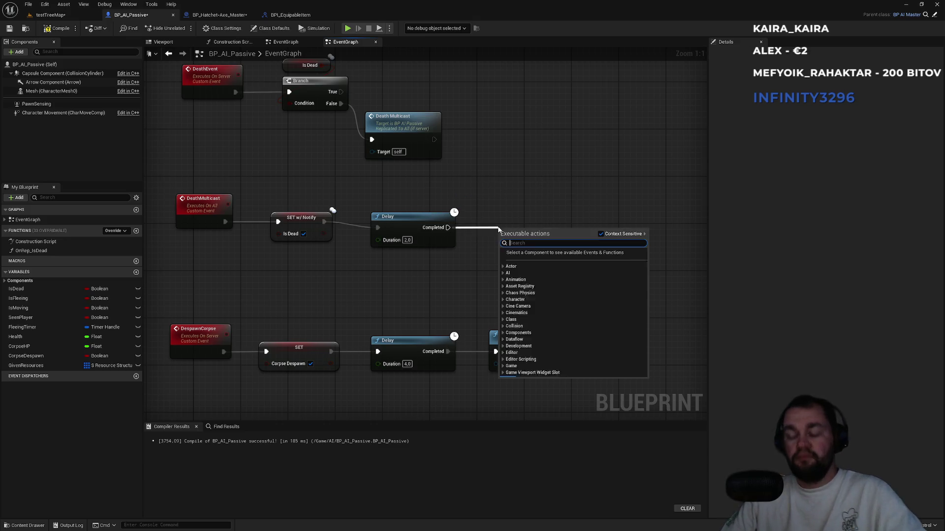
{"action": "type", "text": "sleep"}
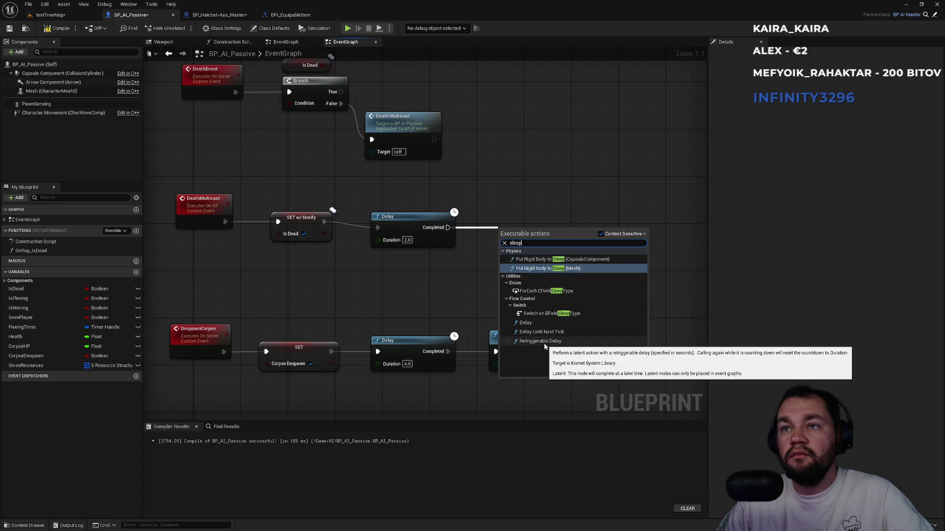
{"action": "left_click", "coordinate": [584, 190]}
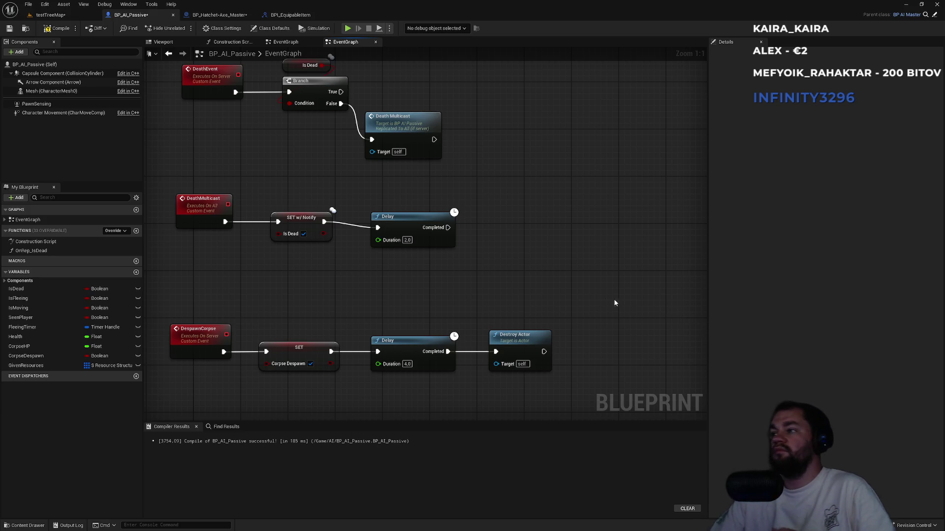
Try an Is Any Rigid Body Awake node on a Mesh reference, then delete both nodes
{"action": "left_click_drag", "start_coordinate": [447, 227], "coordinate": [484, 230]}
{"action": "type", "text": "star"}
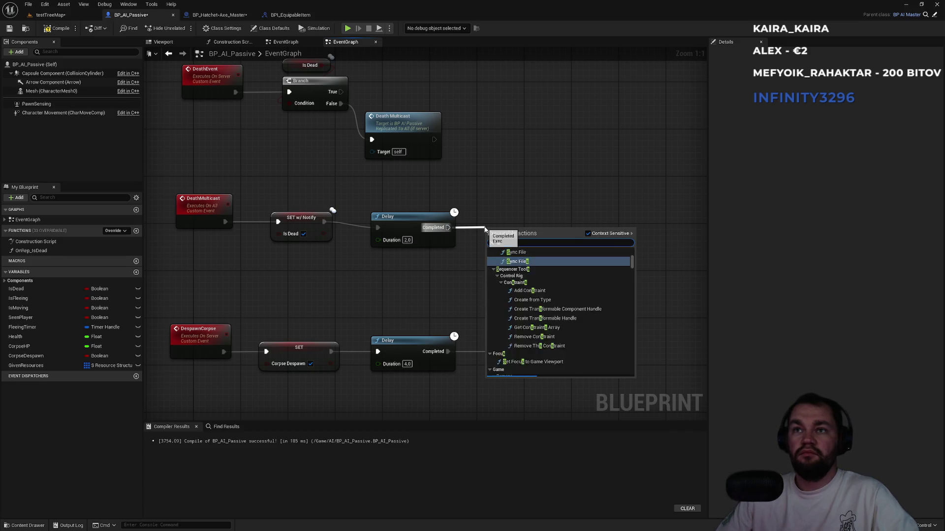
{"action": "type", "text": "t ti"}
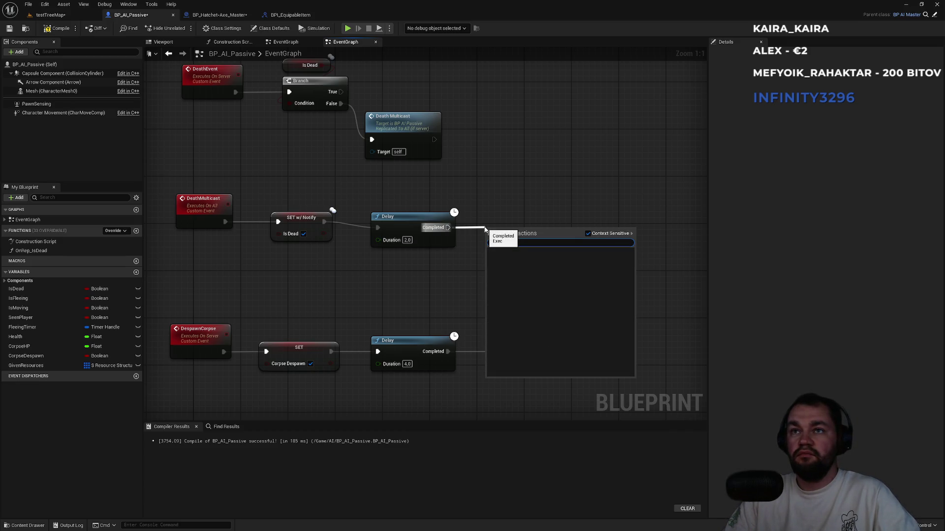
{"action": "key", "text": "BackSpace"}
{"action": "type", "text": "i"}
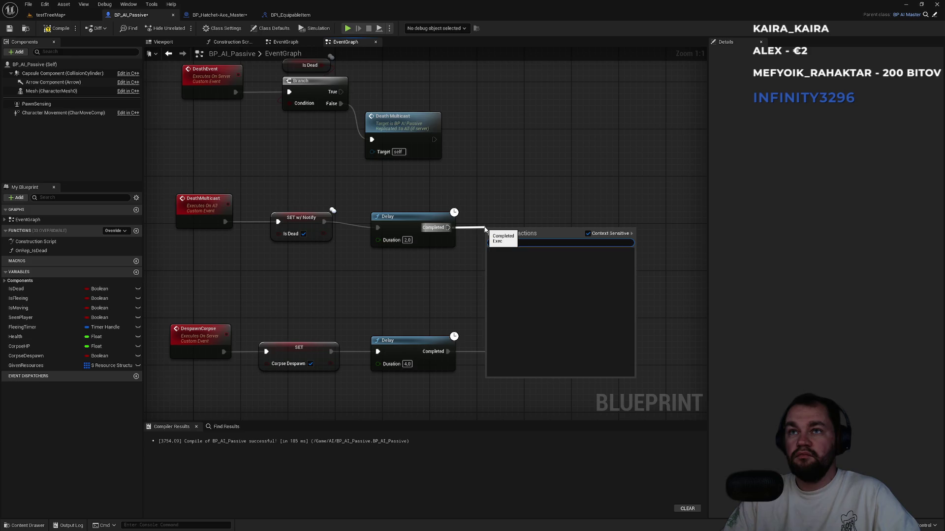
{"action": "key", "text": "BackSpace"}
{"action": "key", "text": "Escape"}
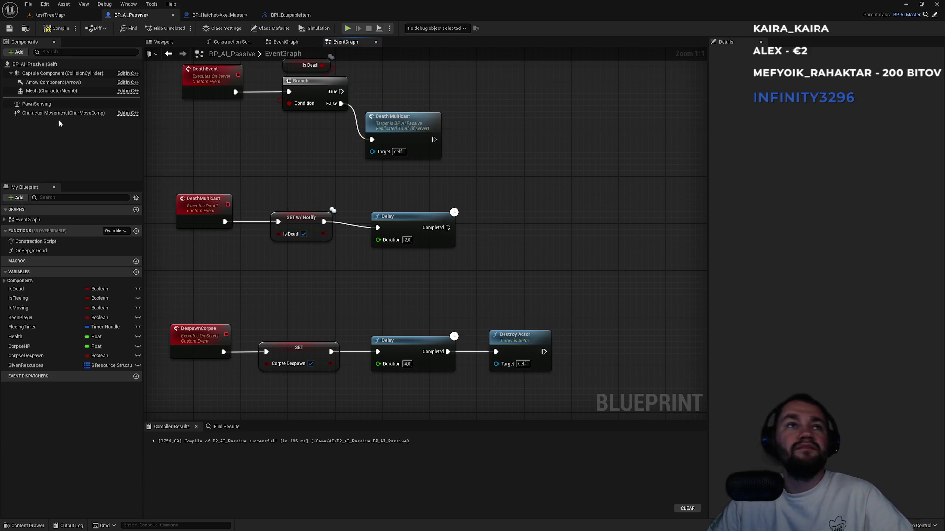
{"action": "left_click_drag", "start_coordinate": [41, 92], "coordinate": [479, 204]}
{"action": "type", "text": "rigid"}
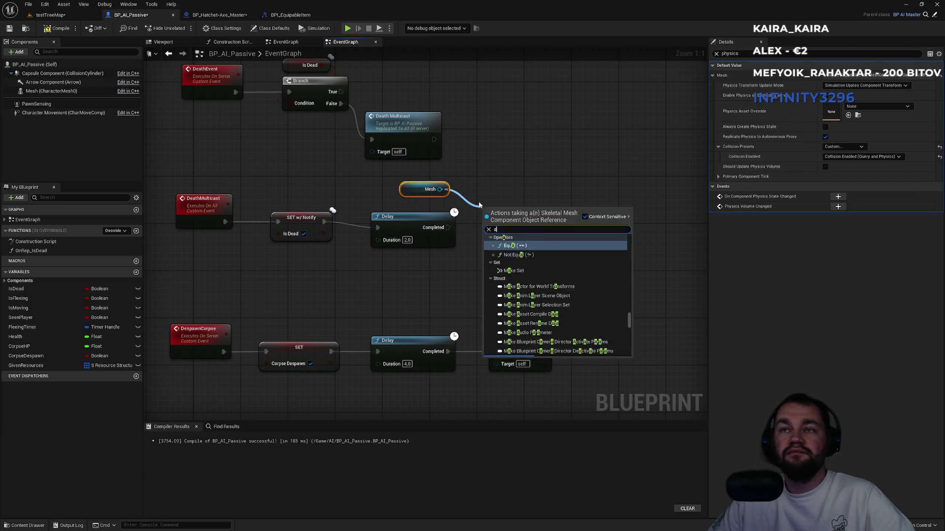
{"action": "key", "text": "Return"}
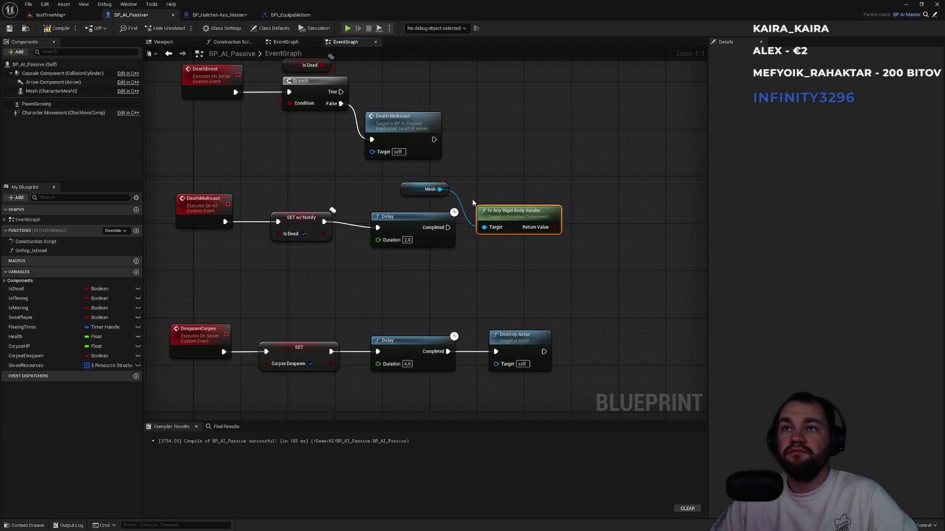
{"action": "key", "text": "Delete"}
{"action": "left_click", "coordinate": [424, 189]}
{"action": "key", "text": "Delete"}
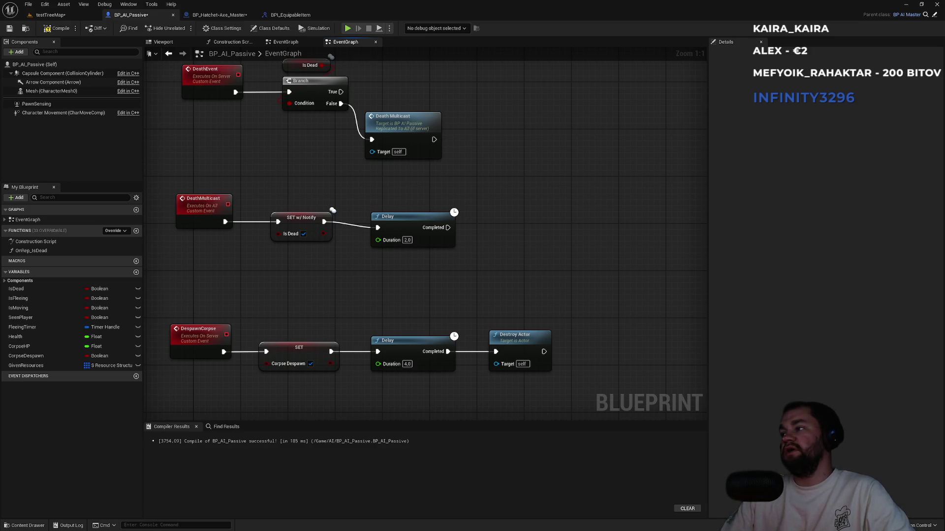
Add Set Component Tick Enabled for the Mesh, wire it after the Delay, and return to testTreeMap
{"action": "mouse_move", "coordinate": [45, 91]}
{"action": "left_mouse_down"}
{"action": "mouse_move", "coordinate": [479, 246]}
{"action": "mouse_move", "coordinate": [438, 202]}
{"action": "mouse_move", "coordinate": [506, 218]}
{"action": "left_mouse_up"}
{"action": "type", "text": "tick"}
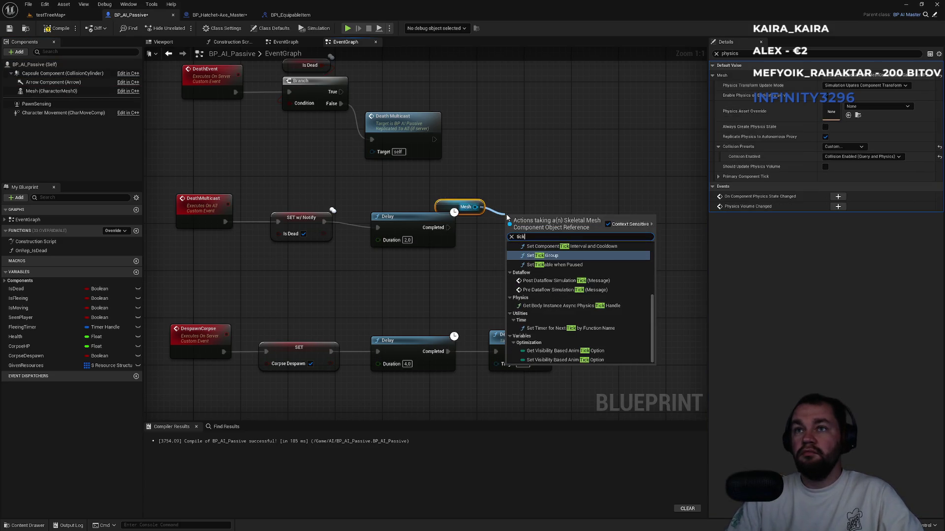
{"action": "scroll", "coordinate": [583, 259], "scroll_direction": "up", "scroll_amount": 2}
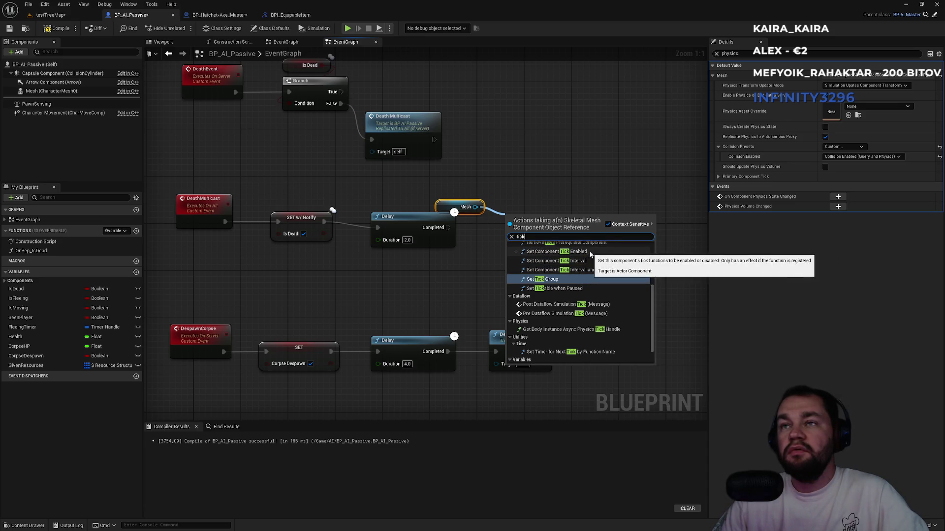
{"action": "left_click", "coordinate": [566, 252]}
{"action": "left_click_drag", "start_coordinate": [507, 233], "coordinate": [448, 228]}
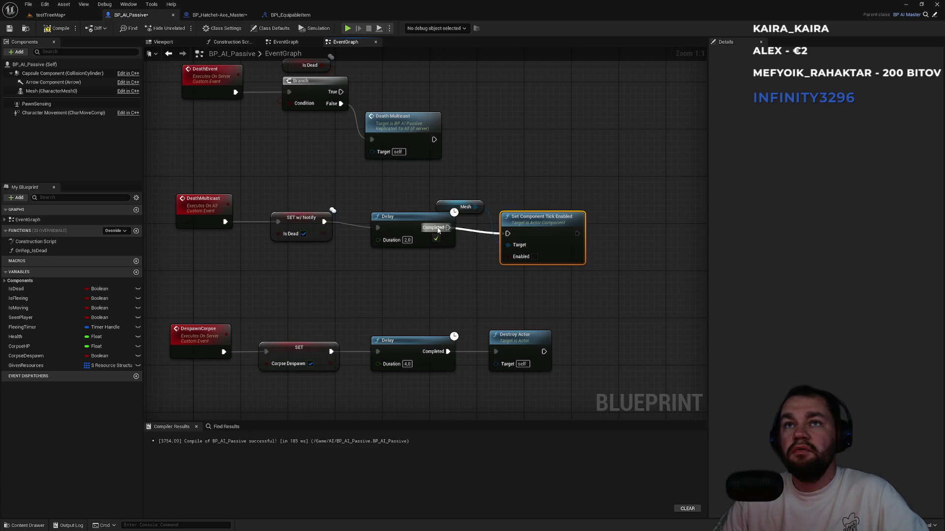
{"action": "left_click", "coordinate": [49, 14]}
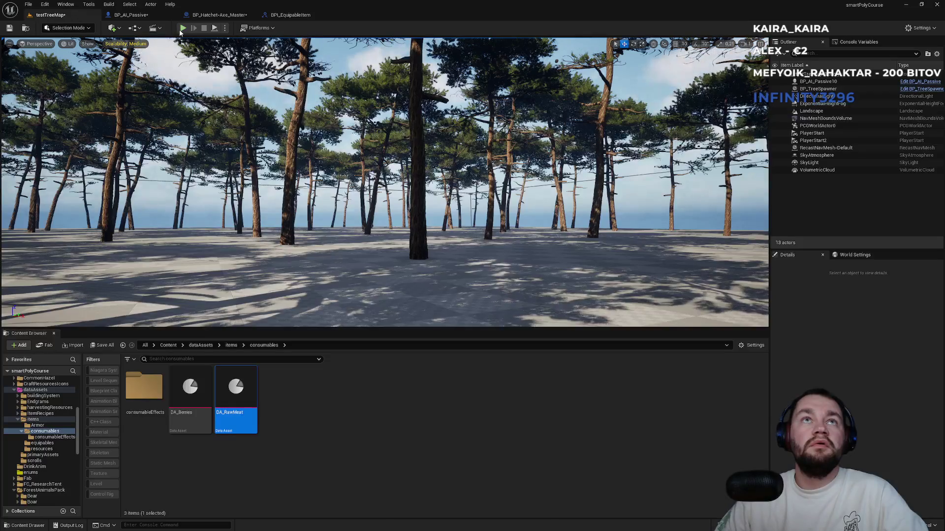
Start playing, aim and shoot the deer with the bow, and view its body from several sides
{"action": "key", "text": "alt+p"}
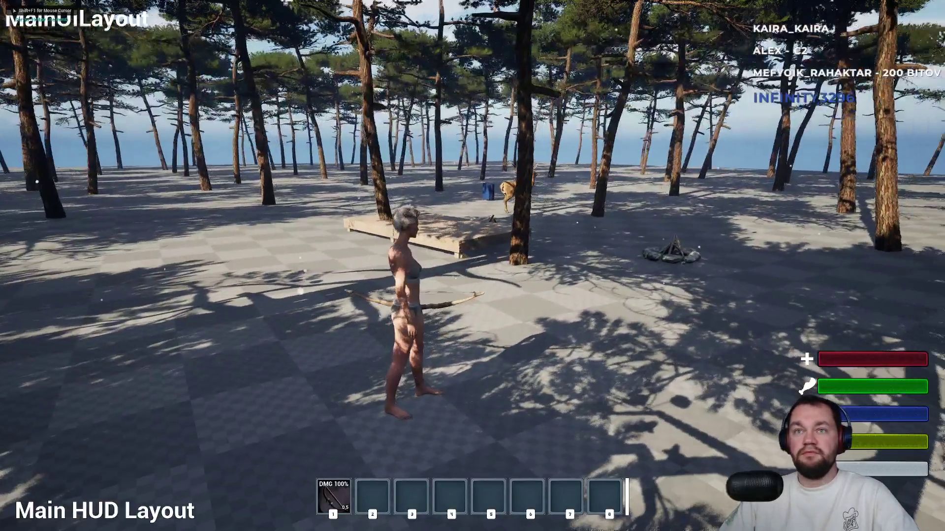
{"action": "right_click", "coordinate": [473, 266]}
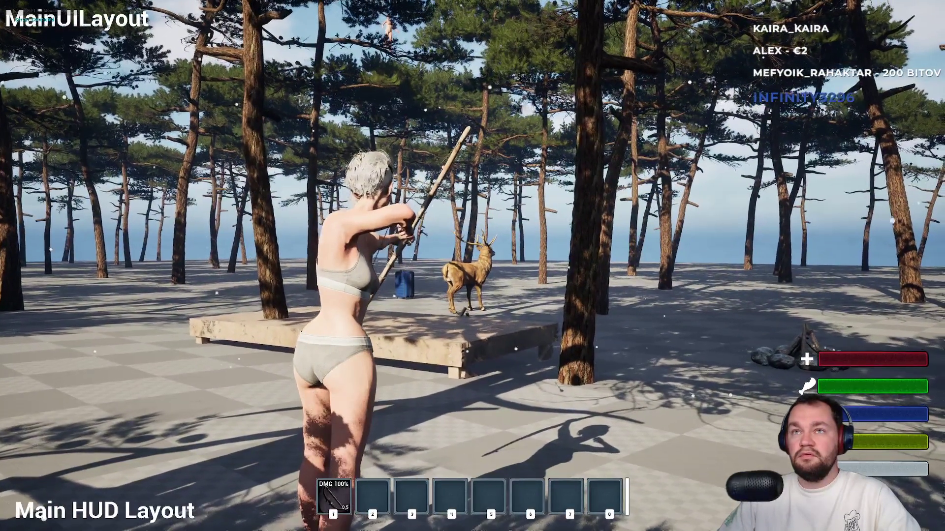
{"action": "left_click", "coordinate": [472, 265]}
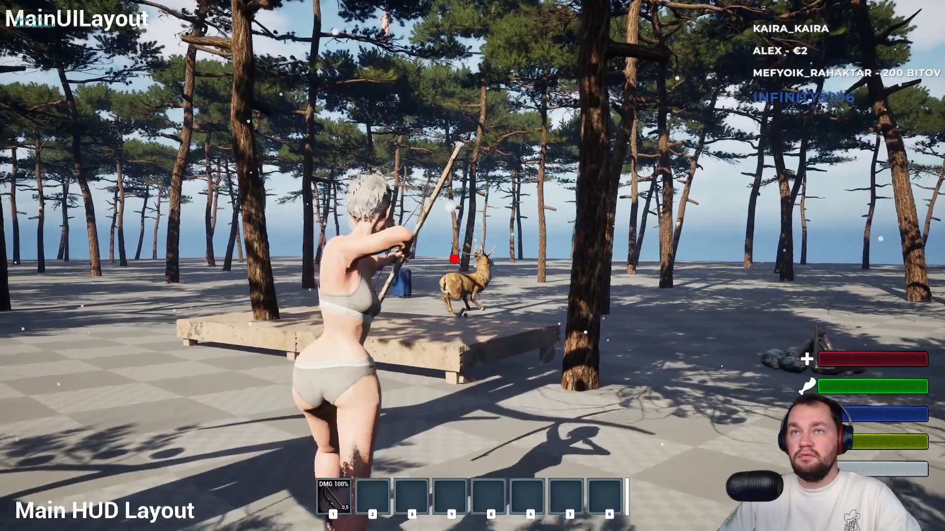
{"action": "key", "text": "w"}
{"action": "key", "text": "w"}
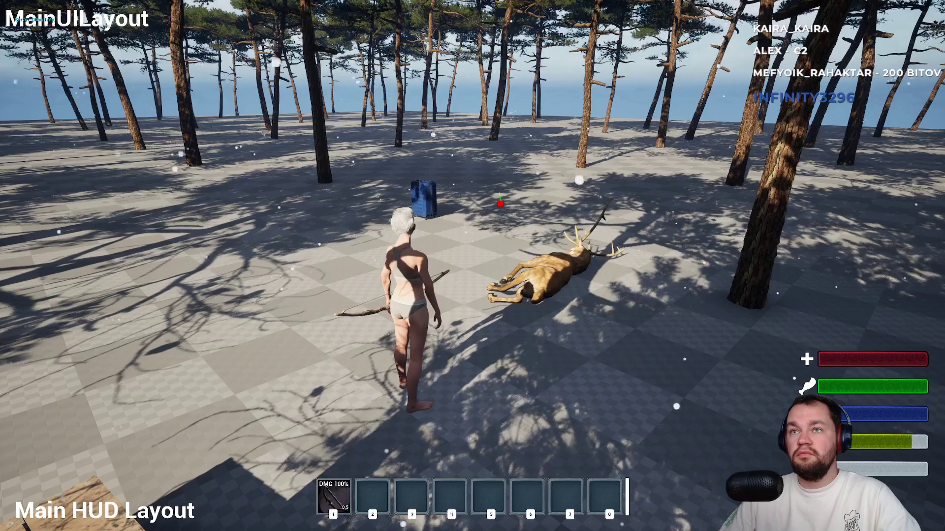
{"action": "key", "text": "w"}
{"action": "key", "text": "w"}
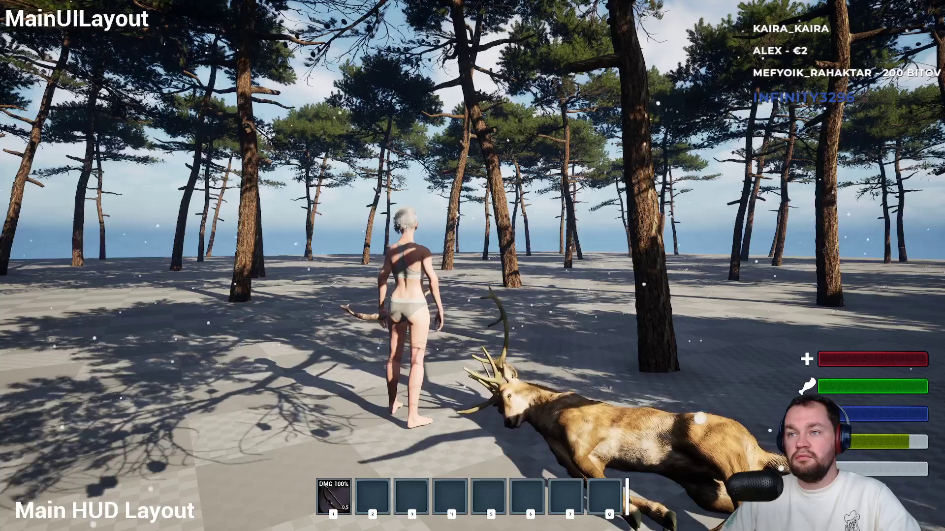
{"action": "key", "text": "s"}
{"action": "key", "text": "d"}
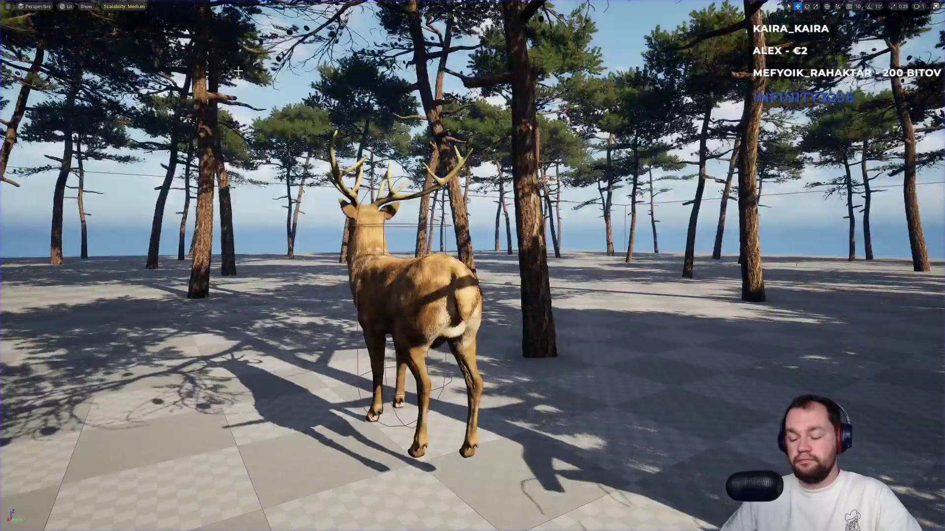
Chase the fleeing deer up to the tree, then end the play session
{"action": "key", "text": "a"}
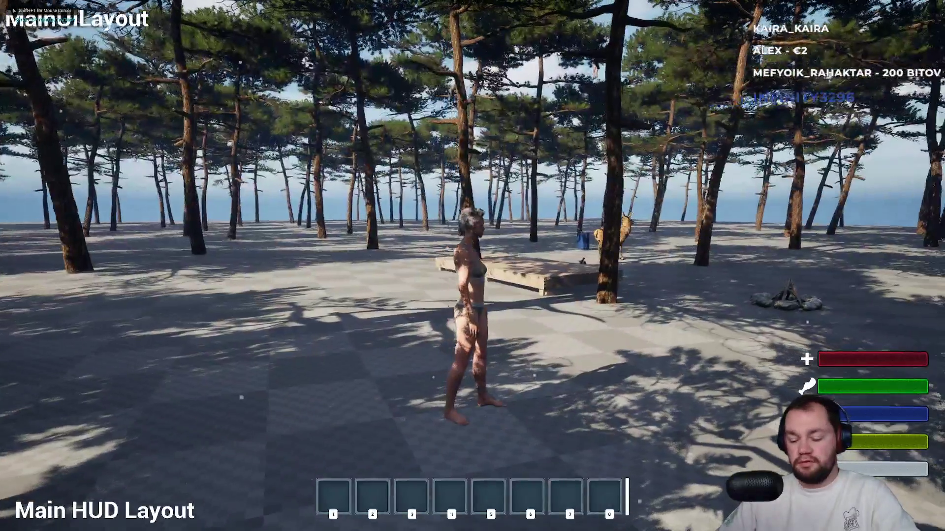
{"action": "key", "text": "w"}
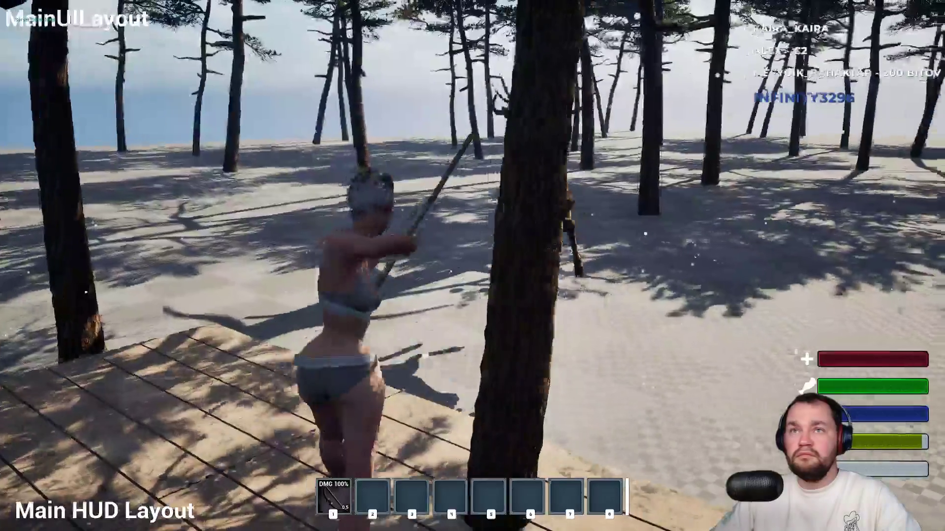
{"action": "key", "text": "w"}
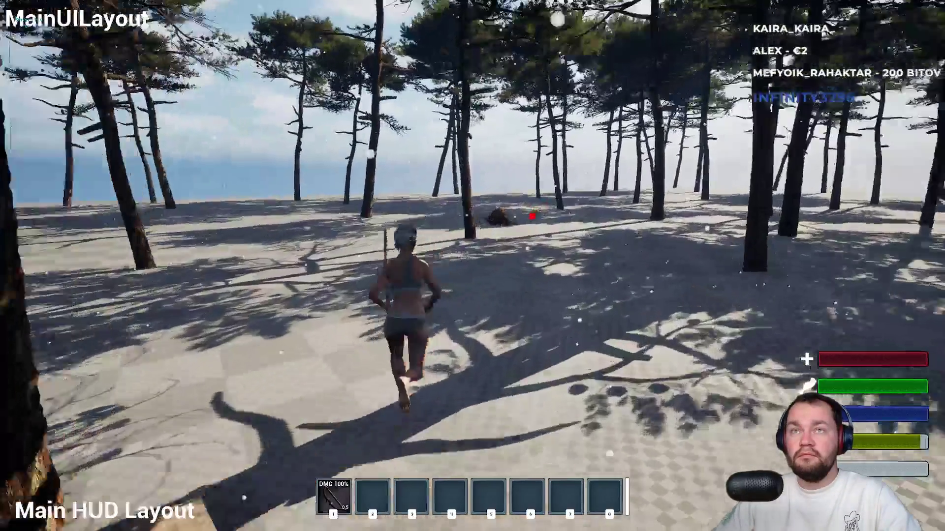
{"action": "key", "text": "w"}
{"action": "key", "text": "w"}
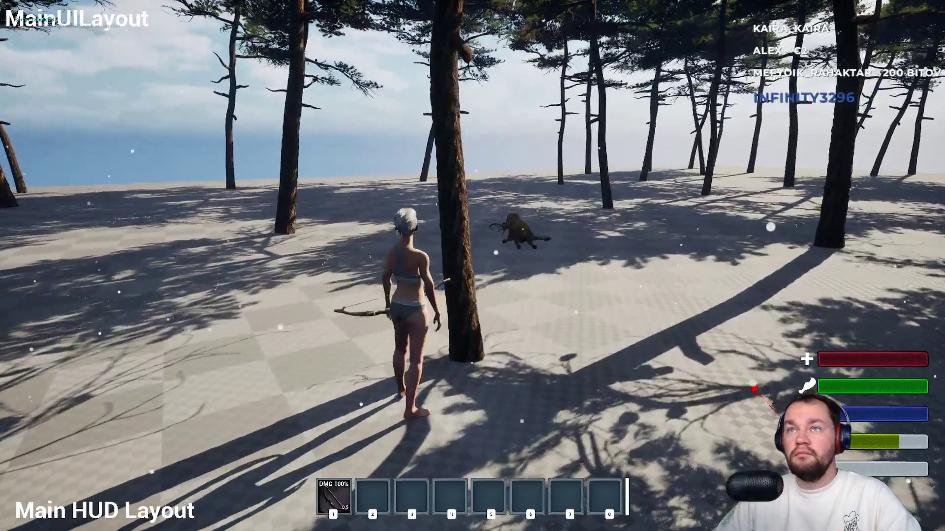
{"action": "key", "text": "w"}
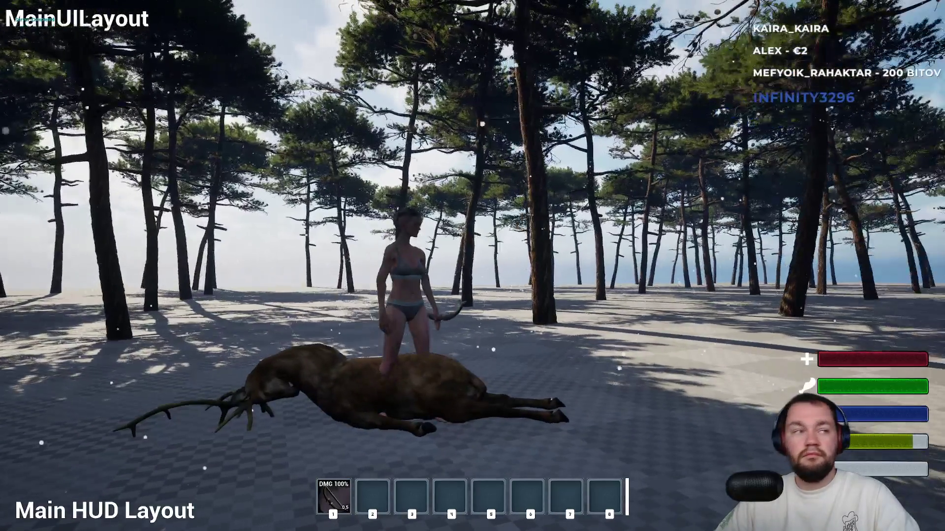
{"action": "key", "text": "Escape"}
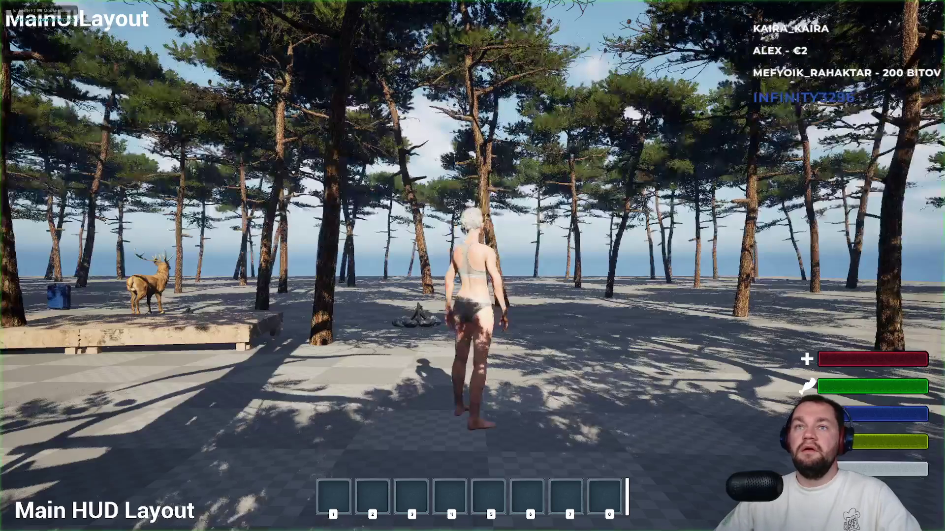
Shoot the deer, carry its body, and harvest raw meat from it three times
{"action": "key", "text": "w"}
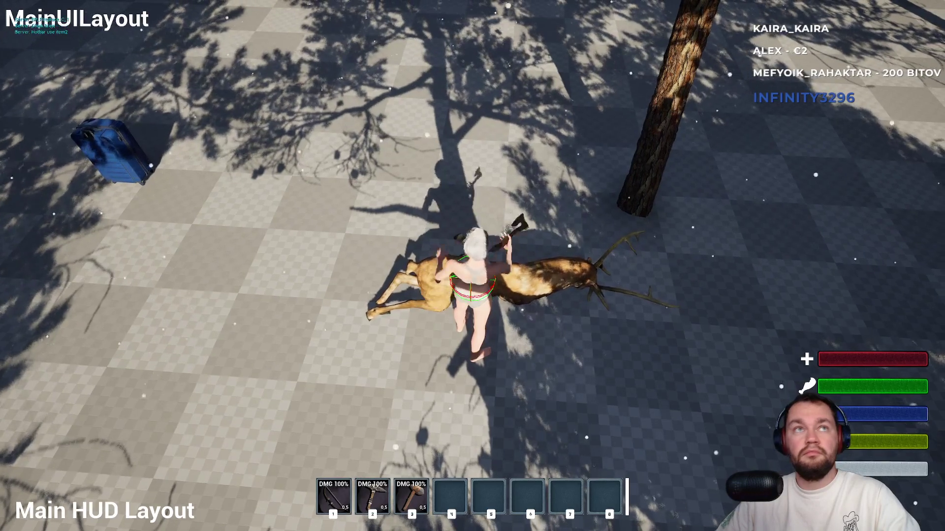
{"action": "key", "text": "e"}
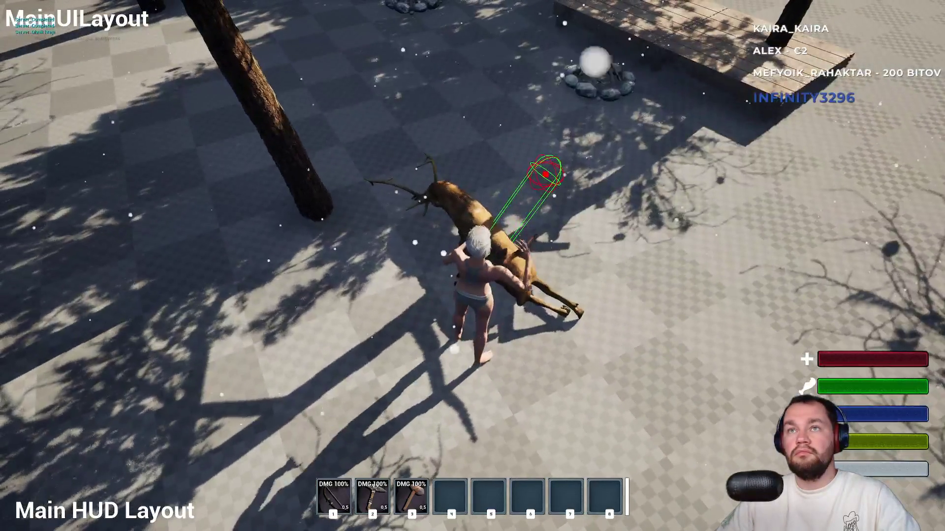
{"action": "key", "text": "w"}
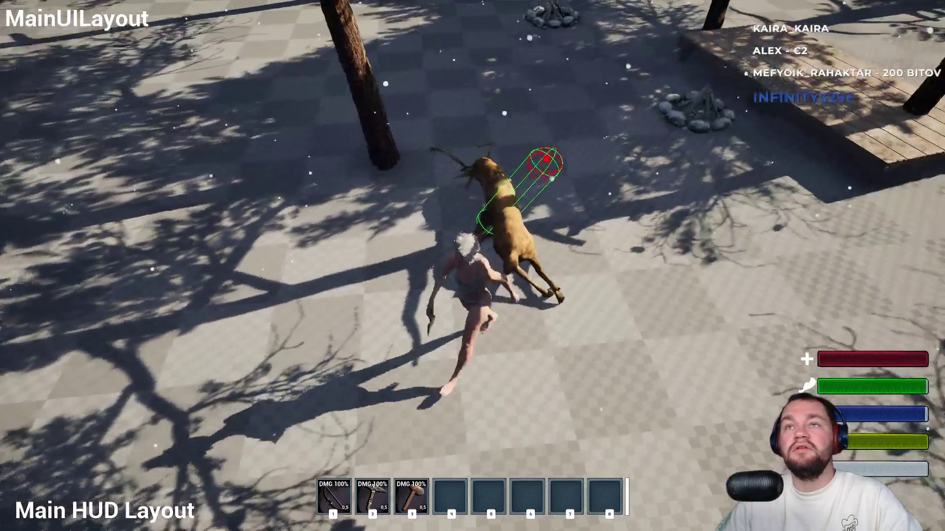
{"action": "key", "text": "e"}
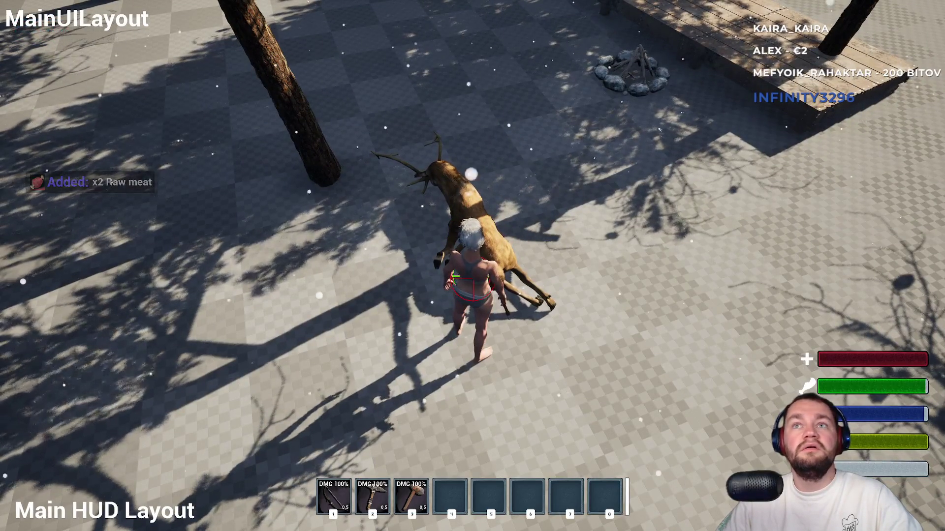
{"action": "key", "text": "e"}
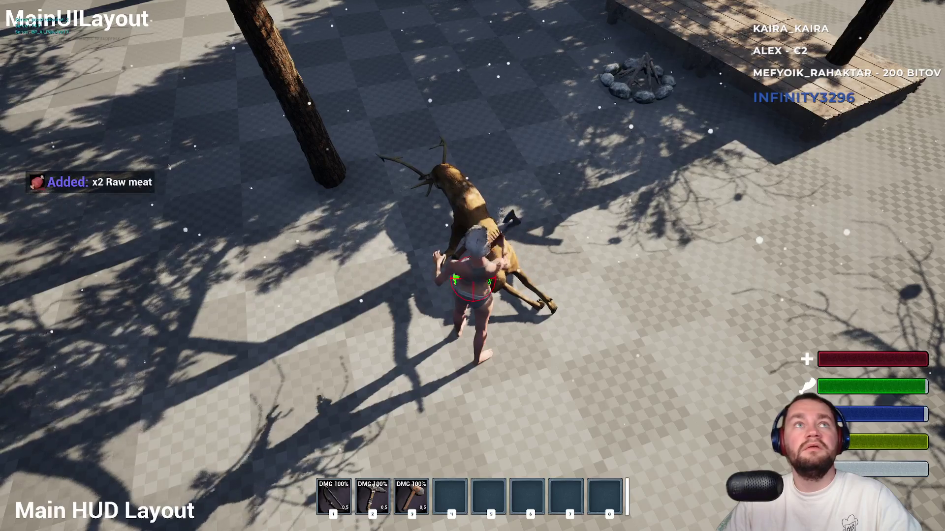
{"action": "key", "text": "e"}
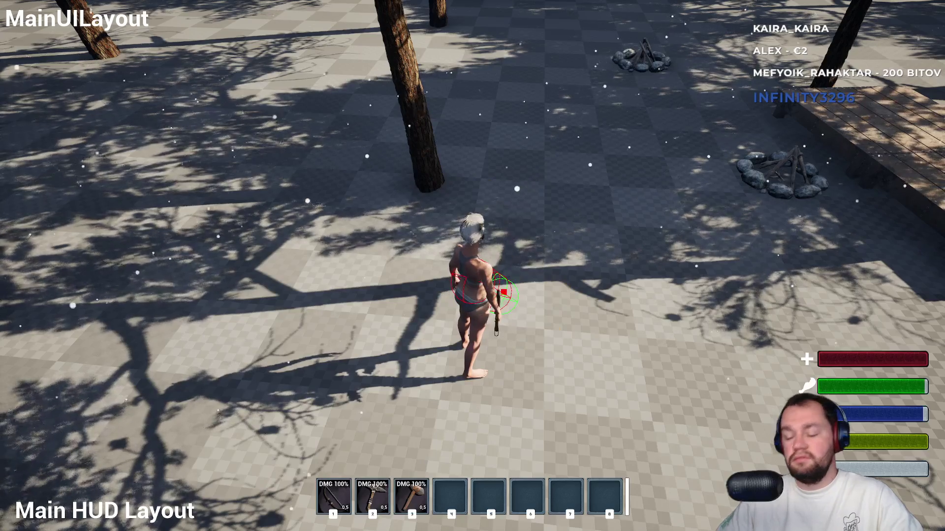
Stop the play test and open the BP_Hatchet-Axe_Master blueprint's FOverlap graph
{"action": "key", "text": "Escape"}
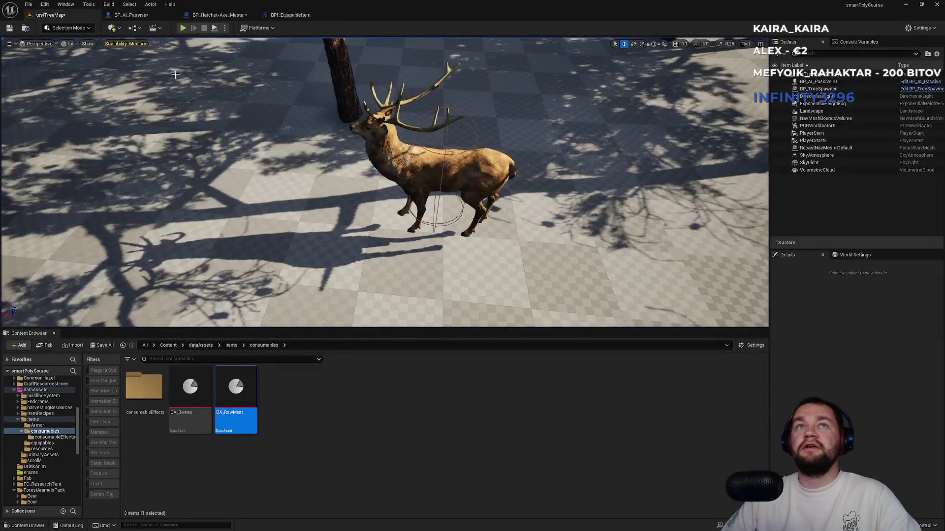
{"action": "left_click", "coordinate": [290, 15]}
{"action": "left_click", "coordinate": [217, 15]}
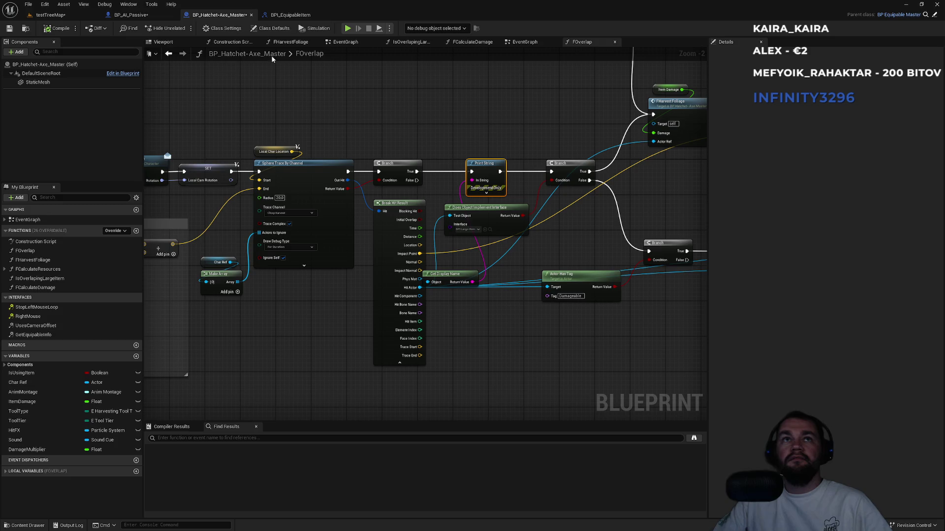
Chain Set Simulate Physics for the Mesh after Set Component Tick Enabled, then return to testTreeMap
{"action": "left_click", "coordinate": [150, 16]}
{"action": "mouse_move", "coordinate": [534, 190]}
{"action": "left_mouse_down"}
{"action": "mouse_move", "coordinate": [435, 225]}
{"action": "mouse_move", "coordinate": [470, 233]}
{"action": "left_mouse_up"}
{"action": "left_click_drag", "start_coordinate": [522, 216], "coordinate": [516, 210]}
{"action": "left_click", "coordinate": [532, 197]}
{"action": "mouse_move", "coordinate": [571, 228]}
{"action": "left_mouse_down"}
{"action": "mouse_move", "coordinate": [580, 238]}
{"action": "mouse_move", "coordinate": [613, 226]}
{"action": "left_mouse_up"}
{"action": "type", "text": "simulat"}
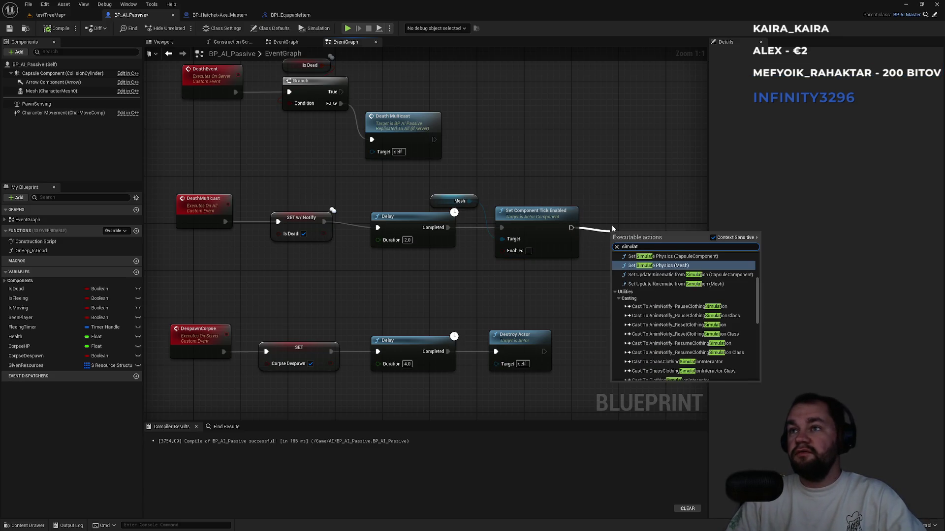
{"action": "key", "text": "Return"}
{"action": "left_click_drag", "start_coordinate": [640, 233], "coordinate": [611, 201]}
{"action": "left_click", "coordinate": [523, 161]}
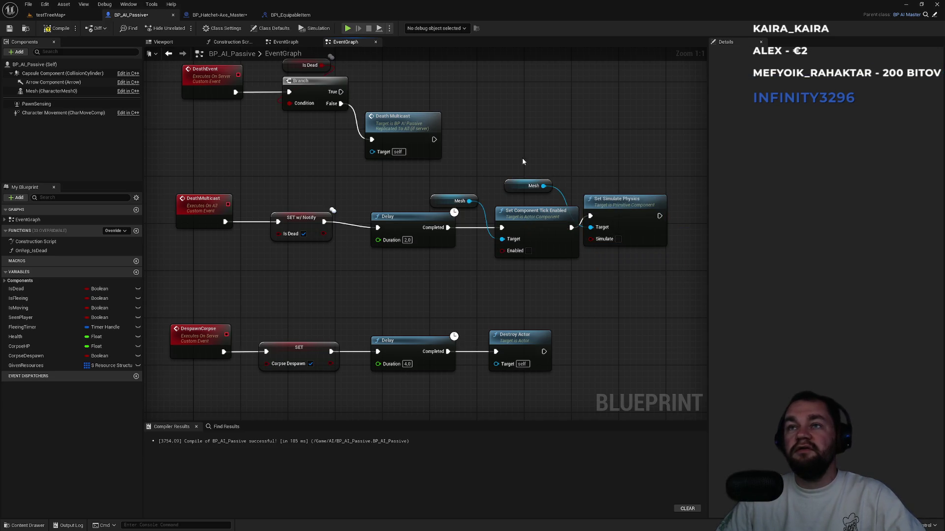
{"action": "left_click", "coordinate": [49, 15]}
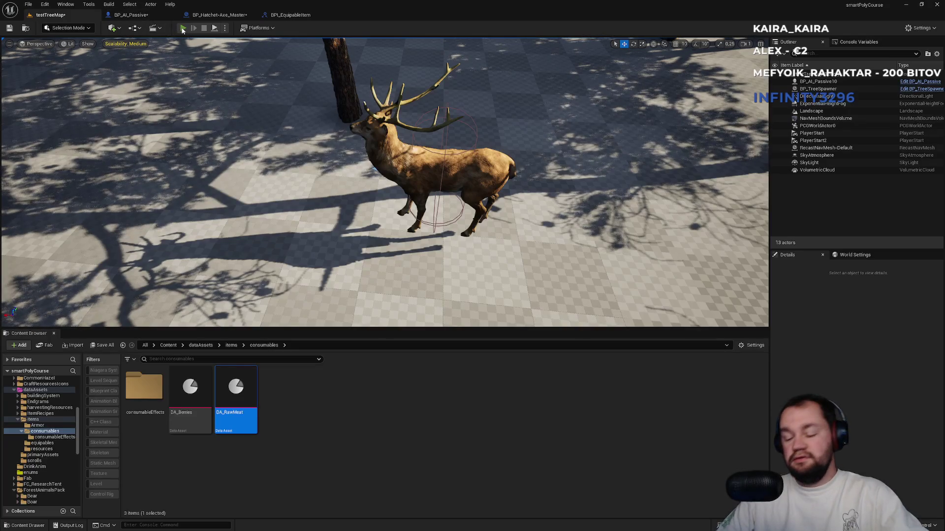
{"action": "left_click", "coordinate": [182, 29]}
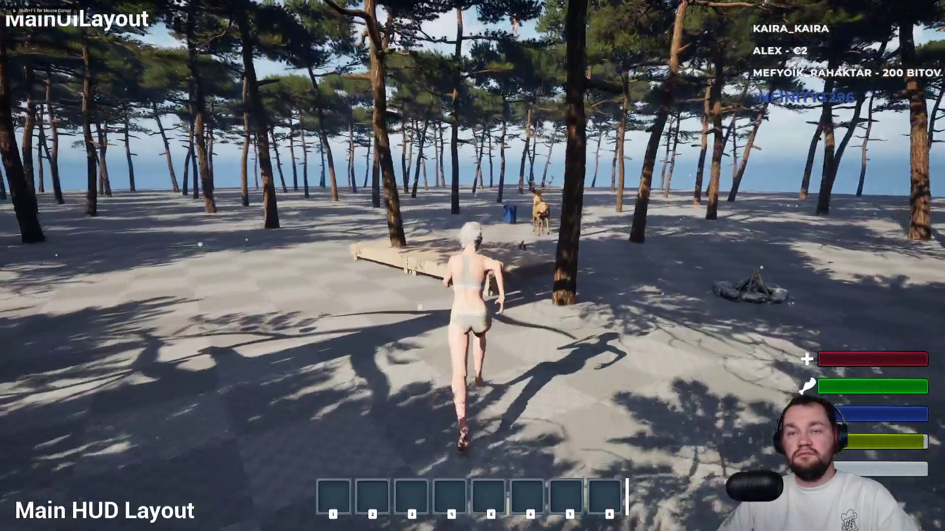
{"action": "key", "text": "w"}
{"action": "key", "text": "w"}
{"action": "key", "text": "w"}
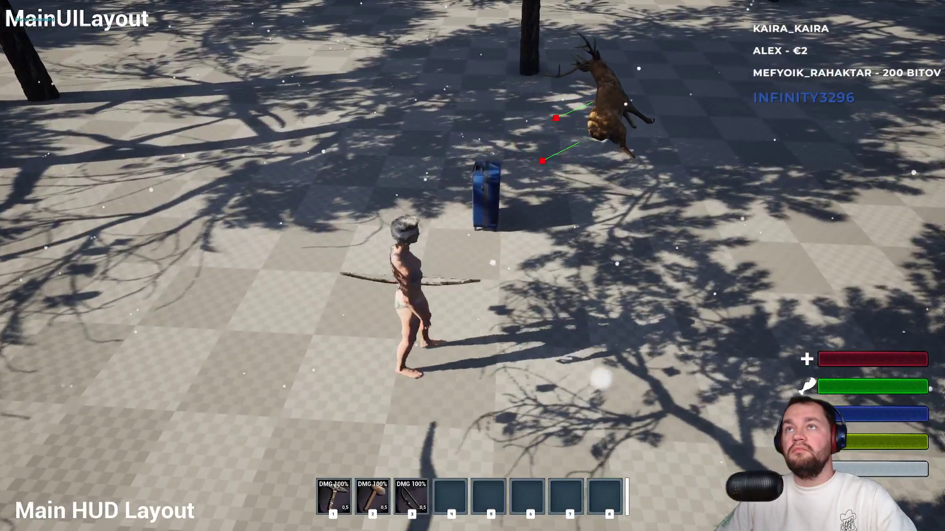
{"action": "key", "text": "w"}
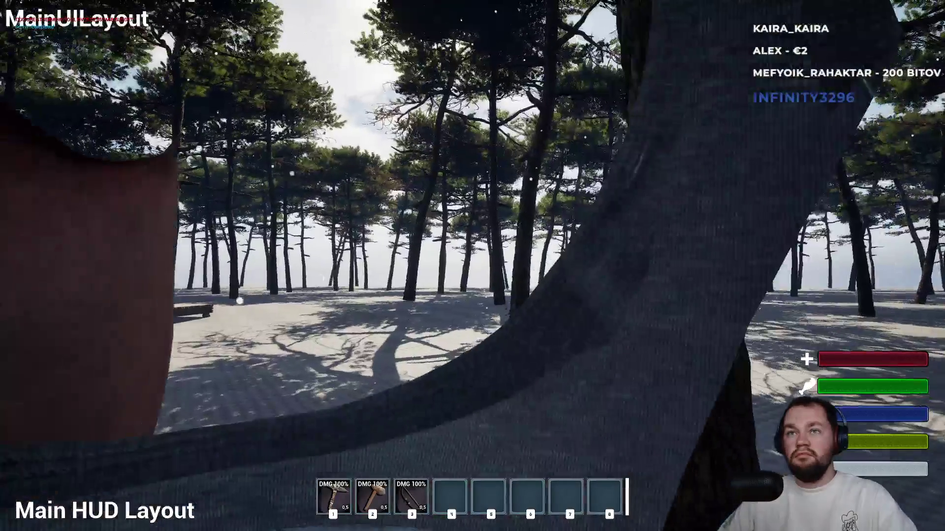
{"action": "key", "text": "Escape"}
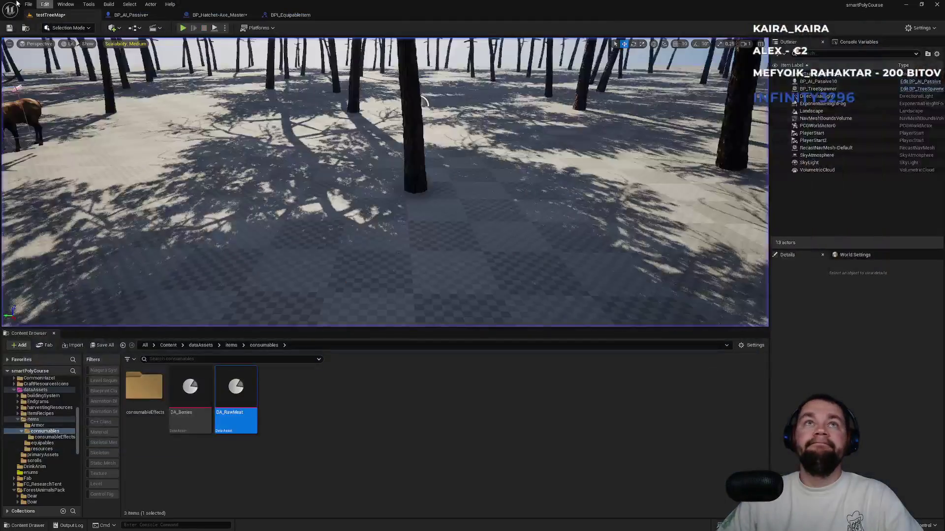
Review the Mesh and Capsule Component collision settings in BP_AI_Passive, then return to testTreeMap
{"action": "left_click", "coordinate": [131, 15]}
{"action": "left_click", "coordinate": [46, 92]}
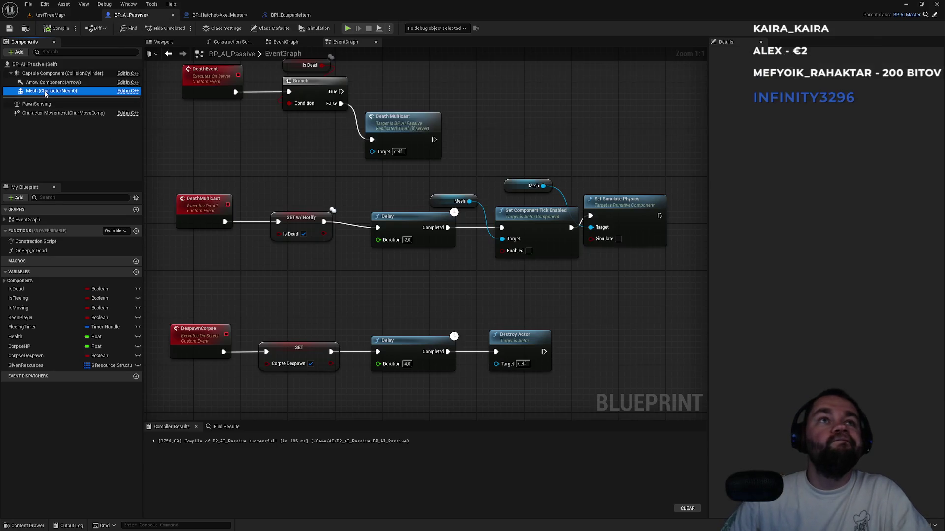
{"action": "left_click", "coordinate": [730, 53]}
{"action": "type", "text": "col"}
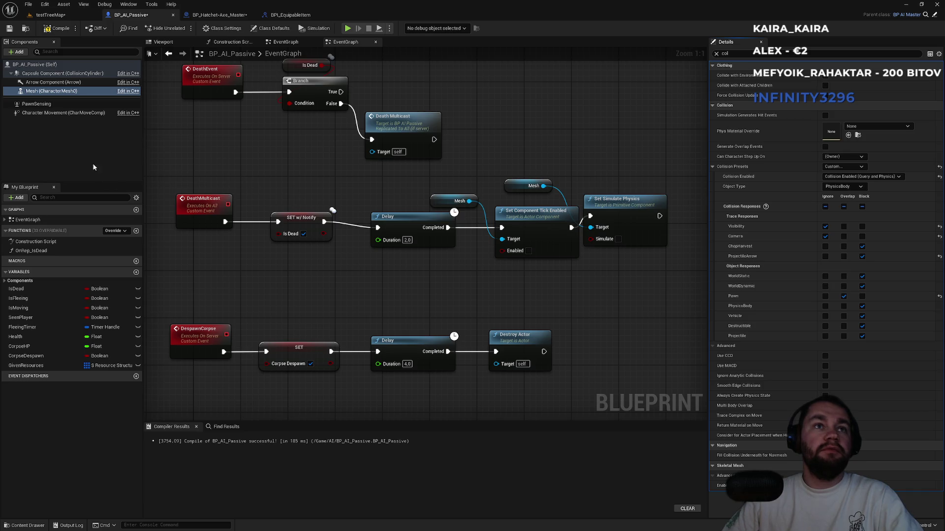
{"action": "left_click", "coordinate": [43, 74]}
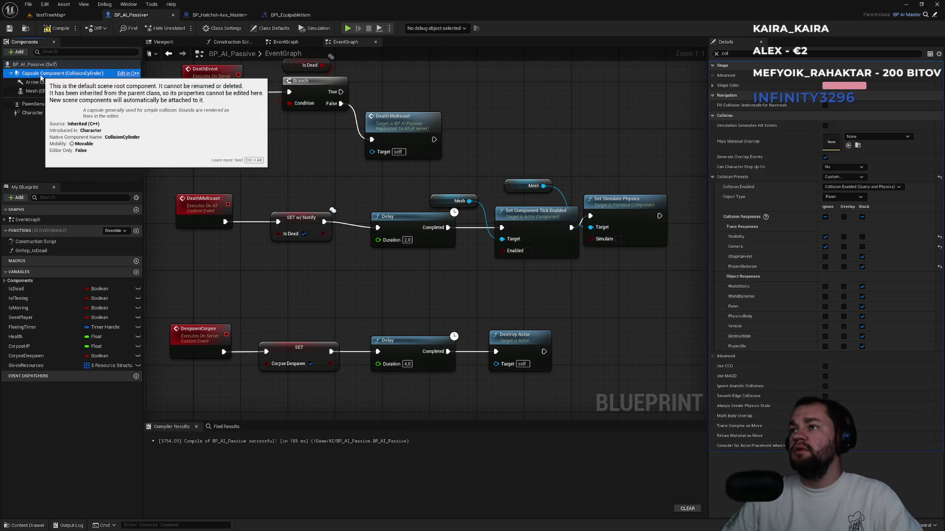
{"action": "left_click", "coordinate": [39, 91]}
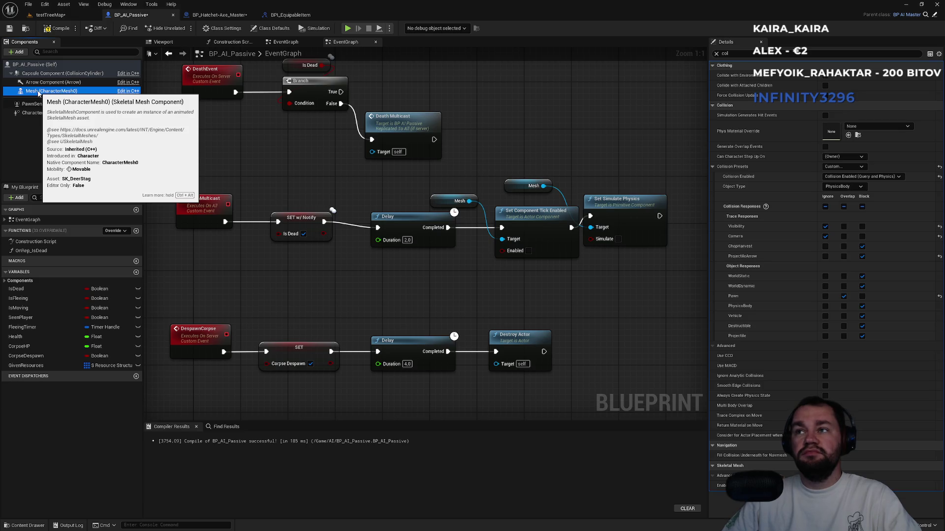
{"action": "left_click", "coordinate": [52, 15]}
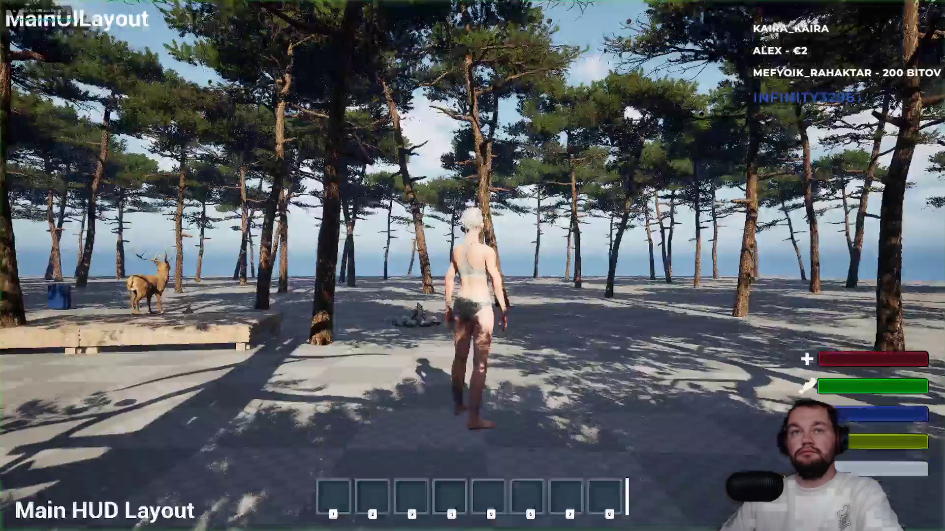
Start a new play test, equip the bow, shoot the deer, and walk around its ragdolled body
{"action": "key", "text": "Tab"}
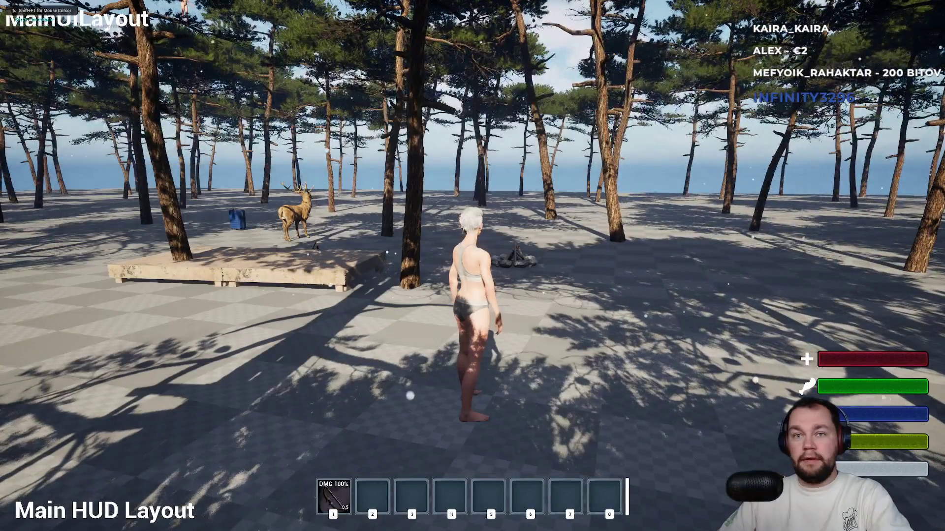
{"action": "key", "text": "1"}
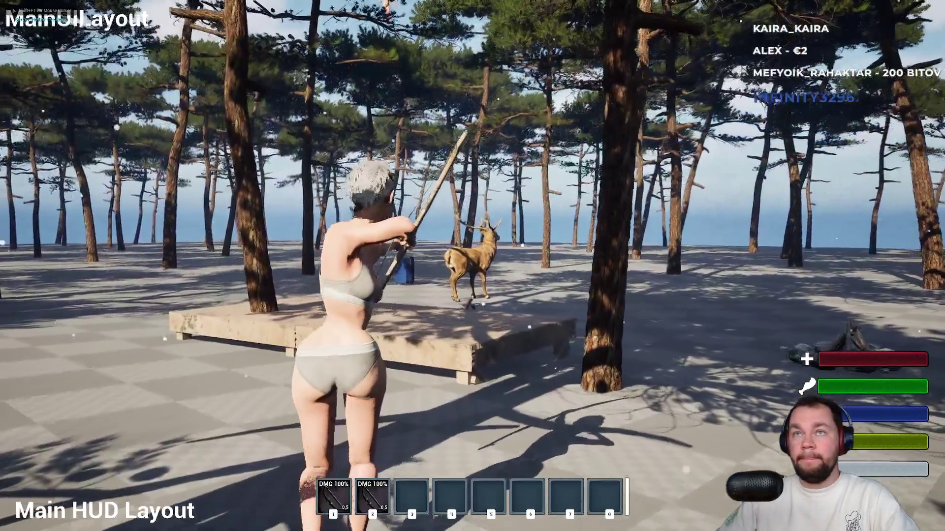
{"action": "left_click", "coordinate": [473, 266]}
{"action": "key", "text": "w"}
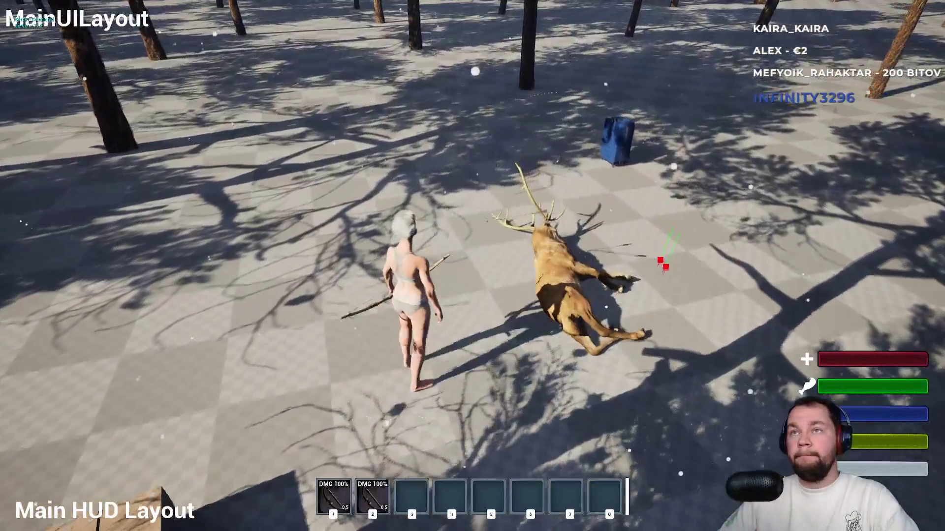
{"action": "key", "text": "w"}
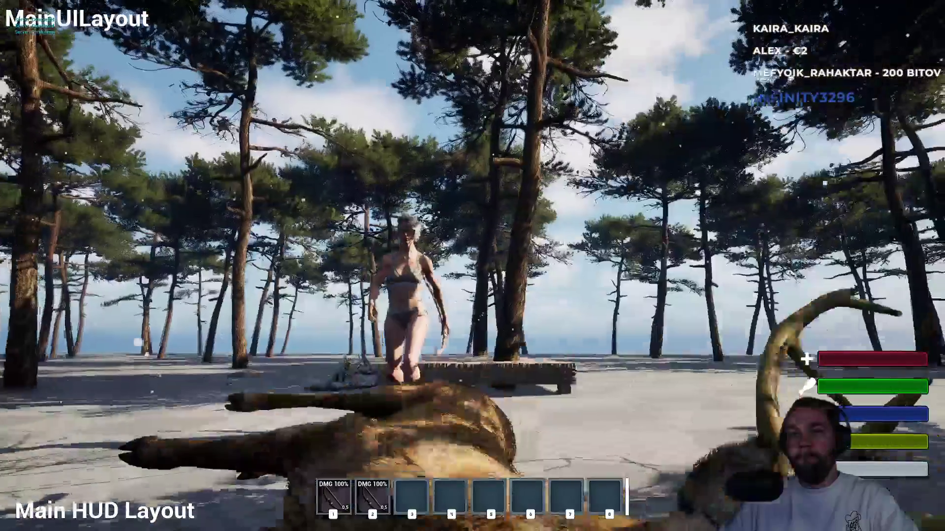
{"action": "key", "text": "w"}
{"action": "key", "text": "w"}
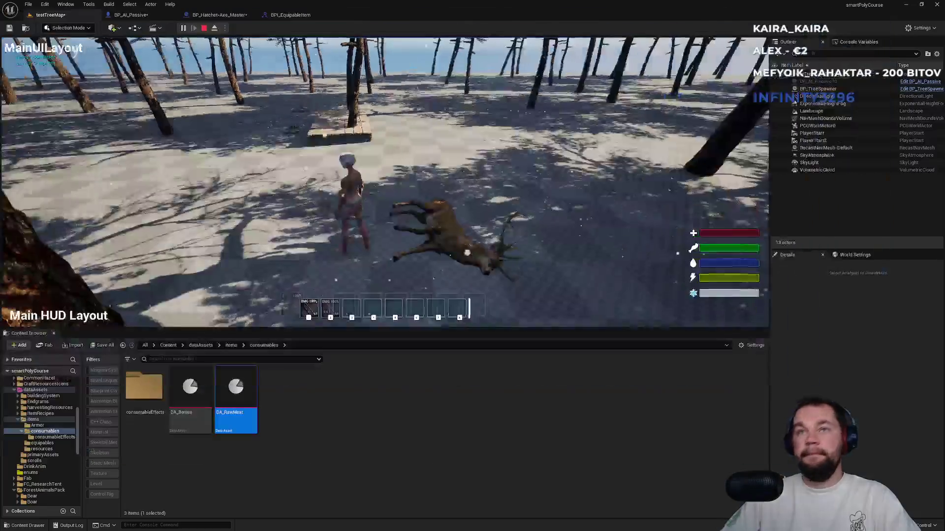
Exit the game and delete BP_AI_Passive's Set Simulate Physics node and its Mesh getter from DeathMulticast
{"action": "key", "text": "Escape"}
{"action": "left_click", "coordinate": [217, 15]}
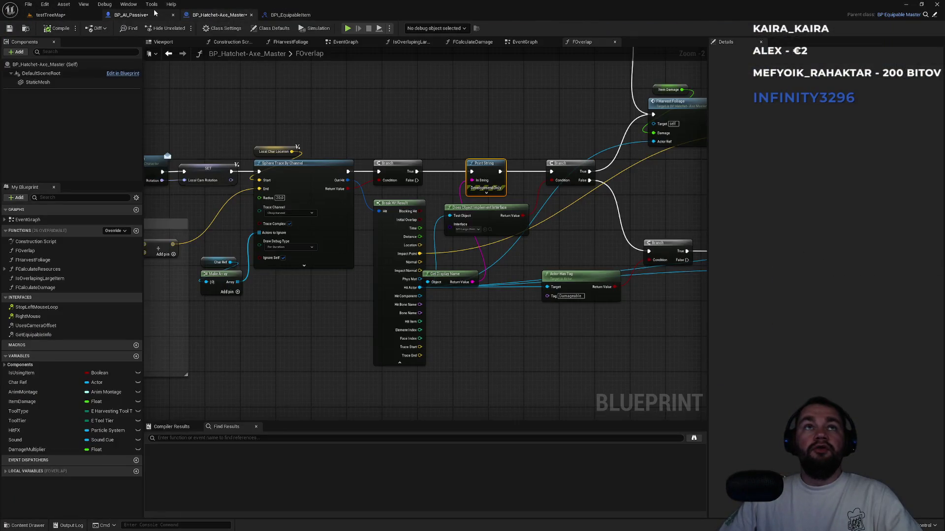
{"action": "left_click", "coordinate": [164, 16]}
{"action": "left_click", "coordinate": [625, 202]}
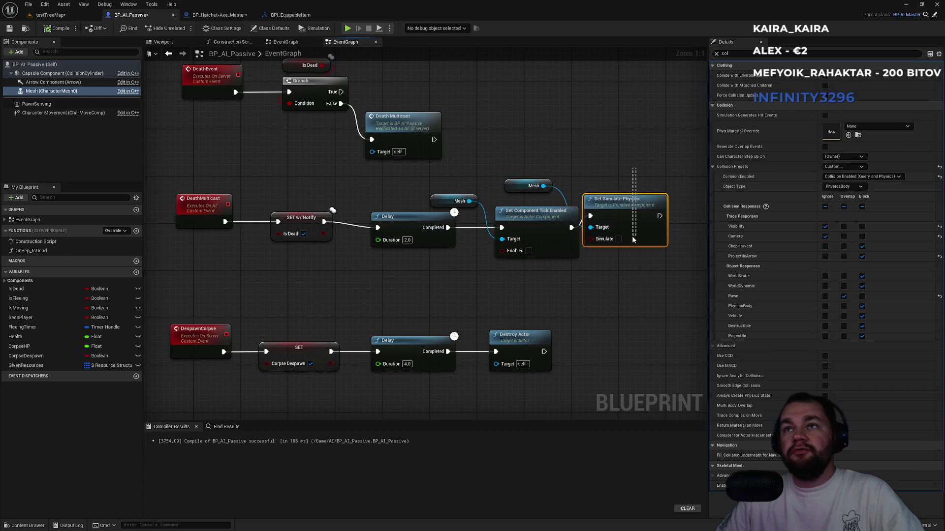
{"action": "key", "text": "Delete"}
{"action": "key", "text": "Delete"}
{"action": "mouse_move", "coordinate": [561, 161]}
{"action": "left_mouse_down"}
{"action": "mouse_move", "coordinate": [497, 192]}
{"action": "mouse_move", "coordinate": [519, 195]}
{"action": "mouse_move", "coordinate": [530, 211]}
{"action": "left_mouse_up"}
{"action": "left_click", "coordinate": [536, 211], "text": "ctrl"}
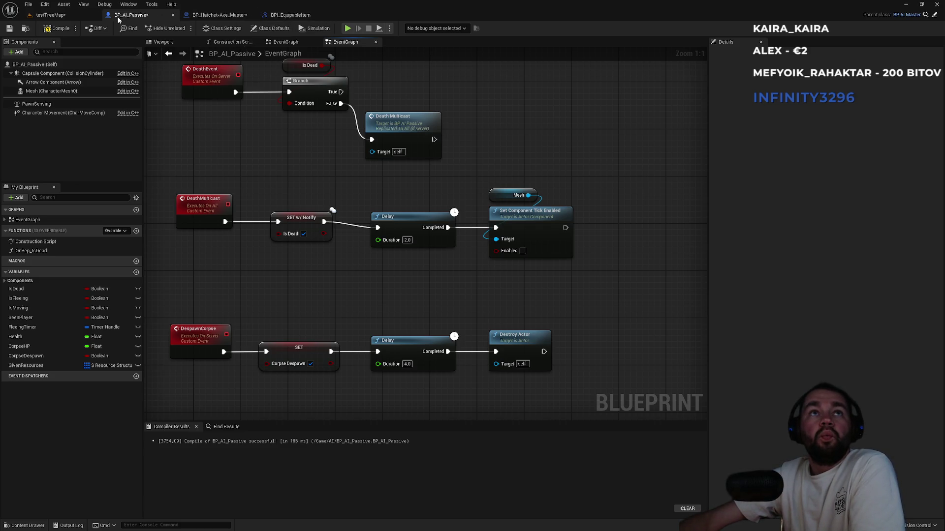
{"action": "left_click", "coordinate": [74, 64]}
Filter BP_AI_Passive's details for physics properties, clear the search, and return to testTreeMap
{"action": "left_click", "coordinate": [740, 53]}
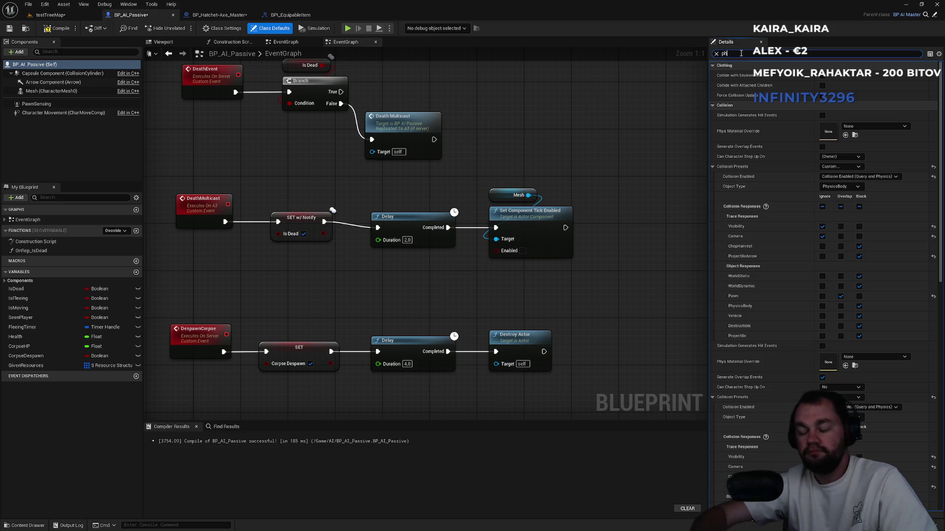
{"action": "type", "text": "phy"}
{"action": "key", "text": "BackSpace"}
{"action": "key", "text": "BackSpace"}
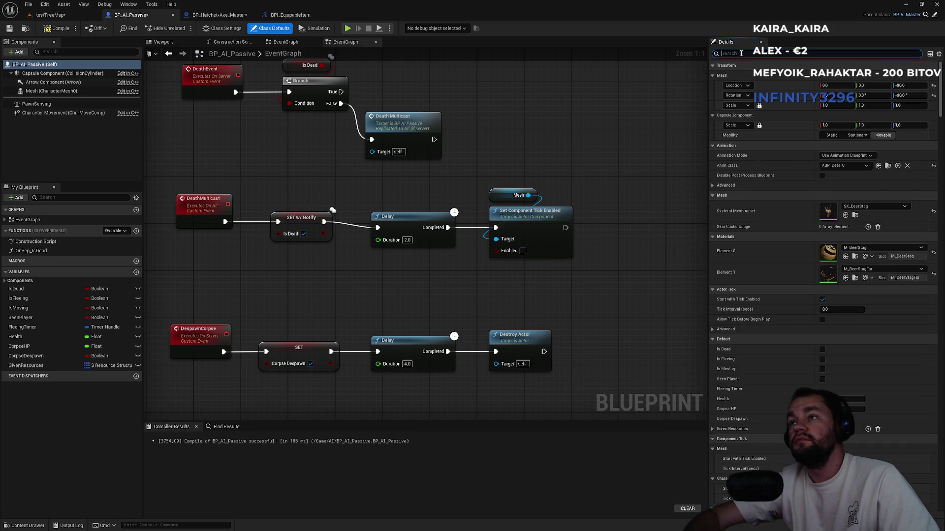
{"action": "type", "text": "hysic"}
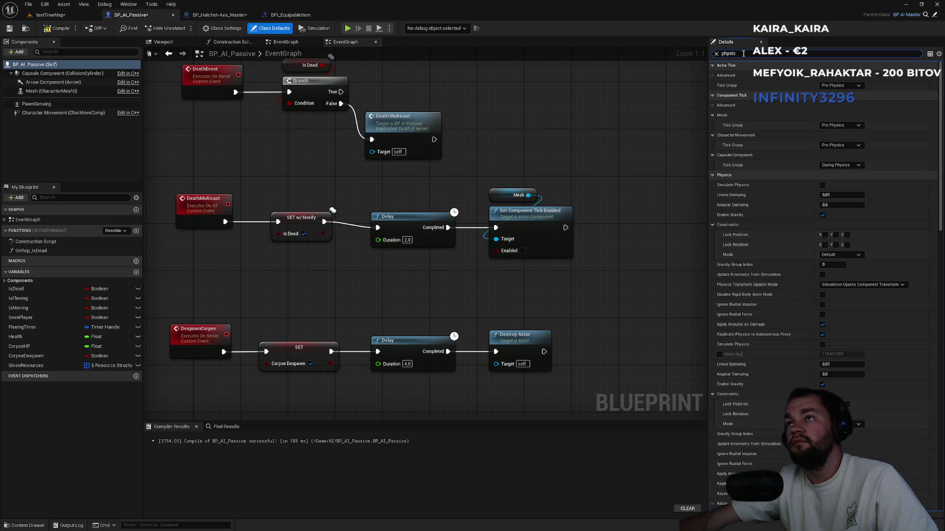
{"action": "type", "text": "s ma"}
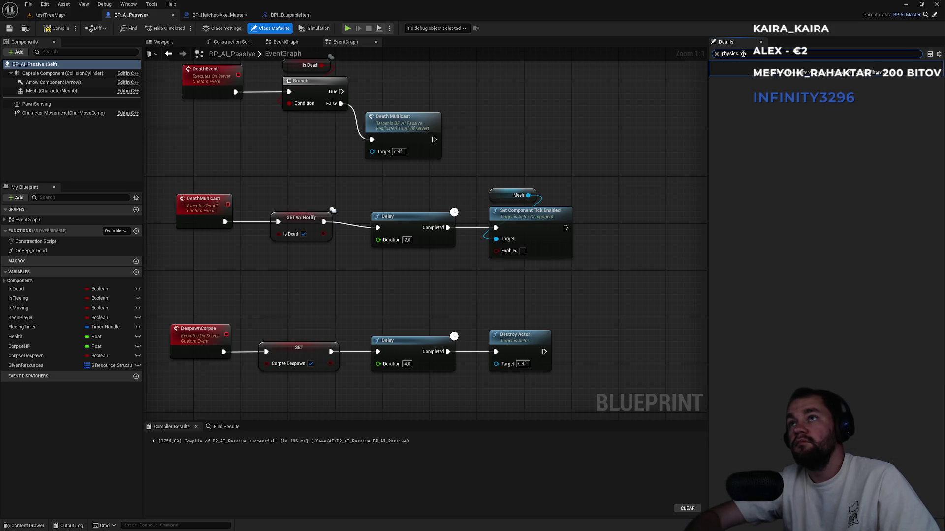
{"action": "key", "text": "ctrl+a"}
{"action": "key", "text": "BackSpace"}
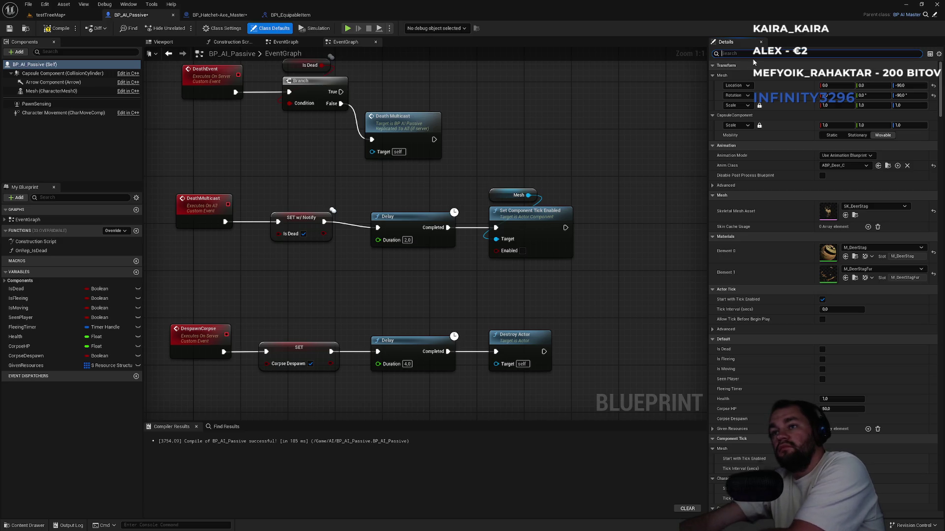
{"action": "left_click", "coordinate": [855, 215]}
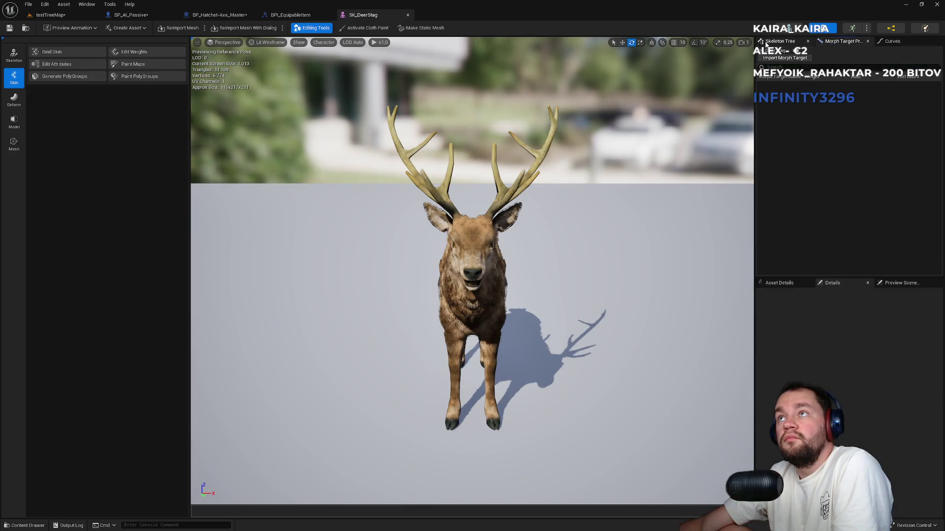
Open SK_DeerStag_Skeleton from the stag mesh's Skeleton Tree in Skeleton mode
{"action": "left_click", "coordinate": [774, 41]}
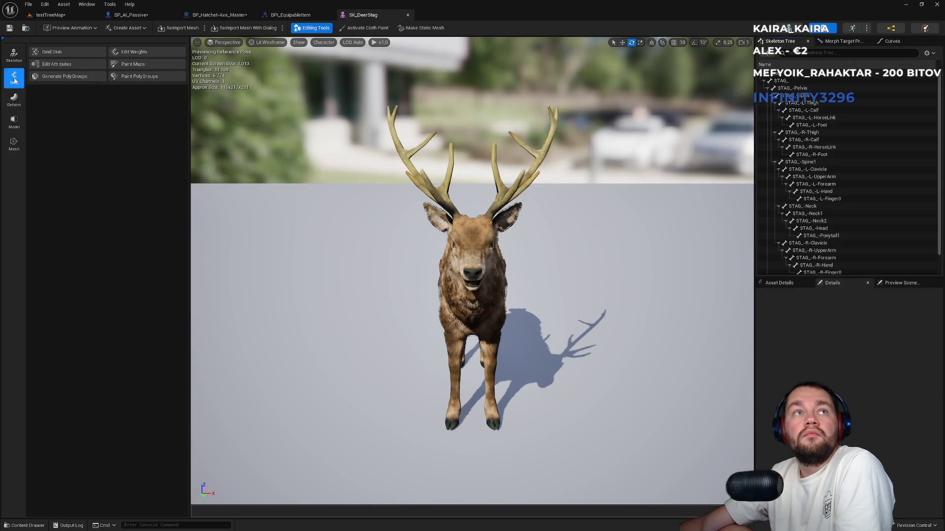
{"action": "left_click", "coordinate": [14, 55]}
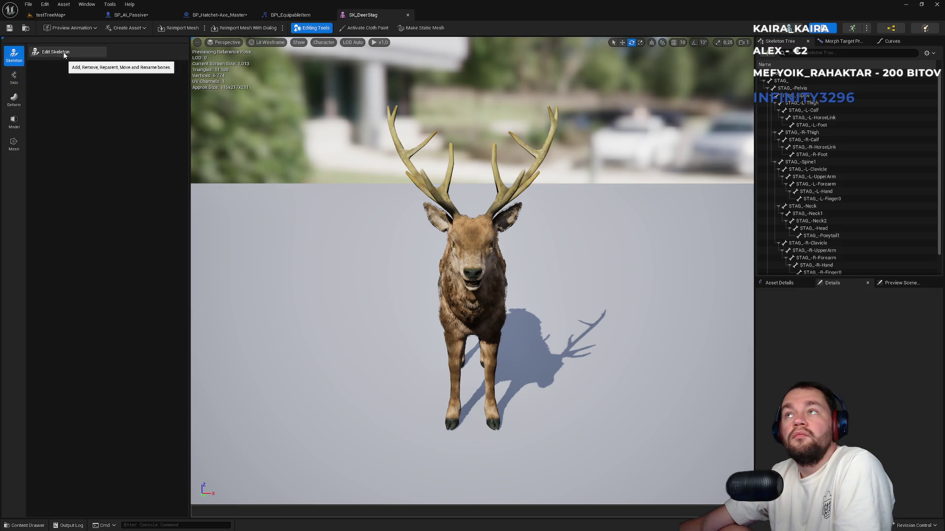
{"action": "left_click", "coordinate": [792, 30]}
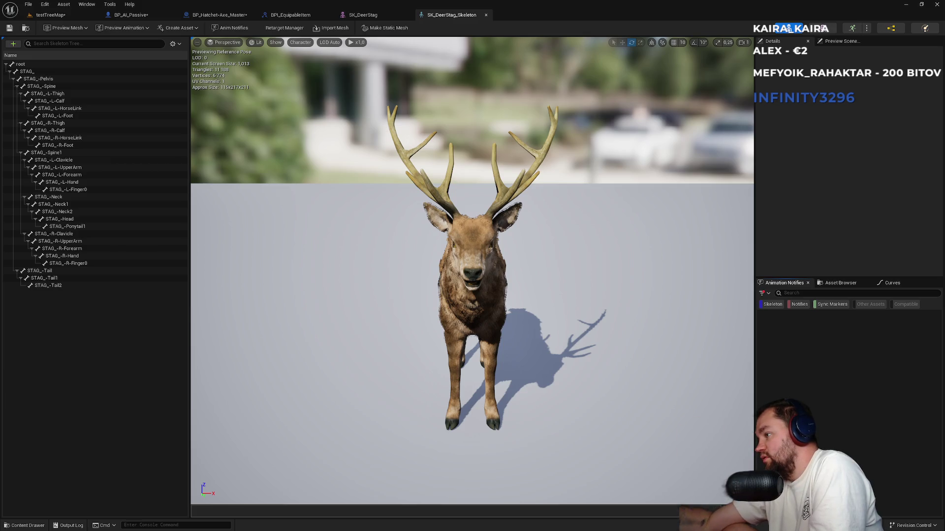
Inspect the STAG_-Pelvis, STAG_-R-Calf and STAG_-L-Forearm bones and the preview scene settings
{"action": "left_click", "coordinate": [73, 79]}
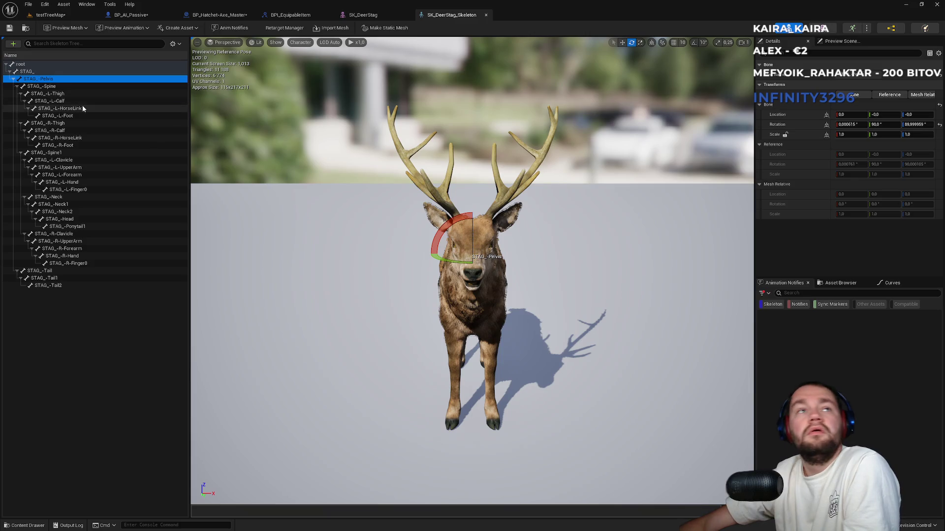
{"action": "left_click", "coordinate": [75, 130]}
{"action": "left_click", "coordinate": [71, 175]}
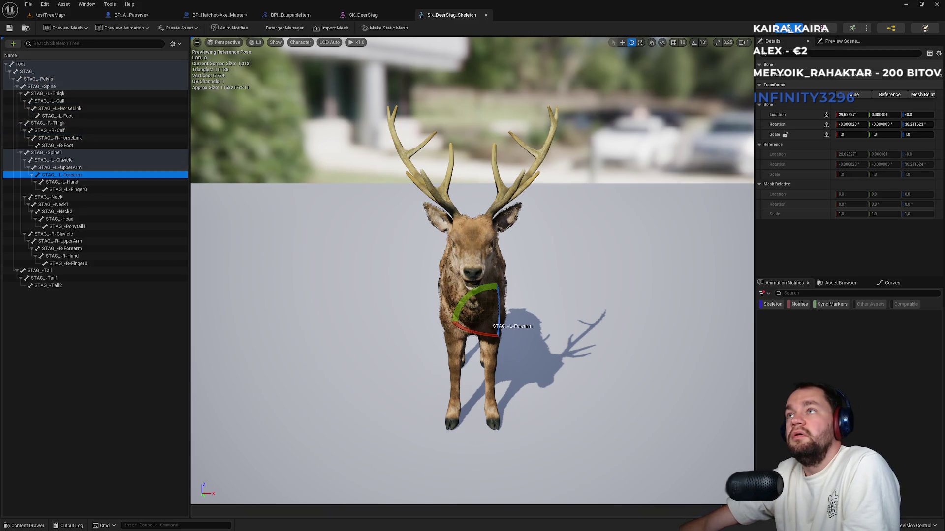
{"action": "left_click", "coordinate": [837, 41]}
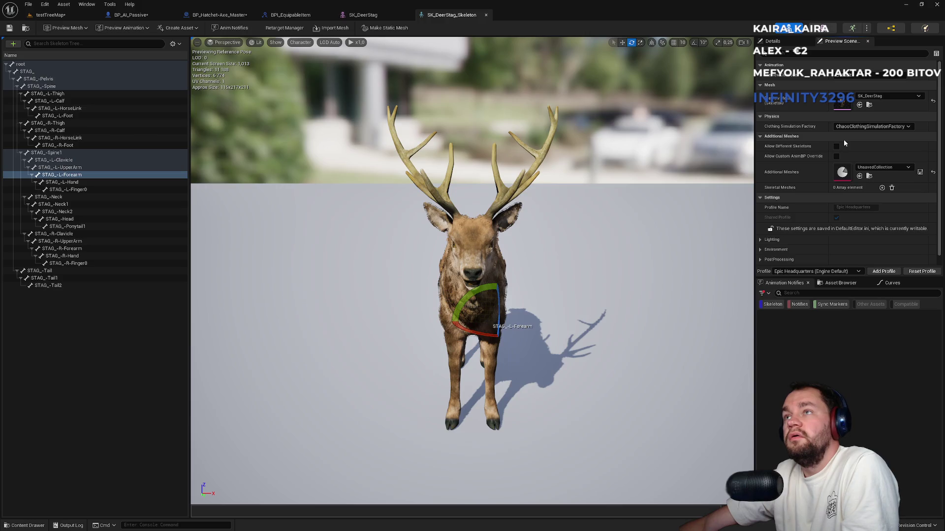
{"action": "scroll", "coordinate": [818, 160], "scroll_direction": "down", "scroll_amount": 1}
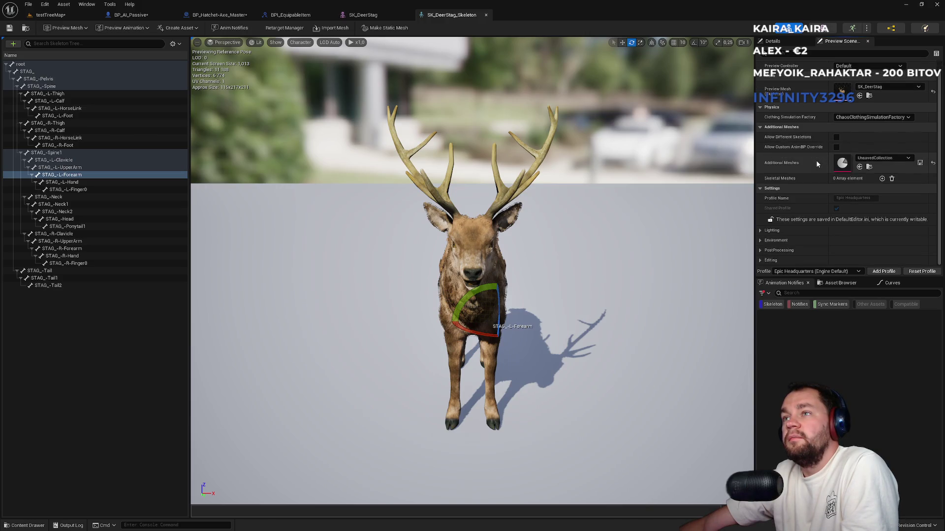
{"action": "scroll", "coordinate": [814, 161], "scroll_direction": "up", "scroll_amount": 1}
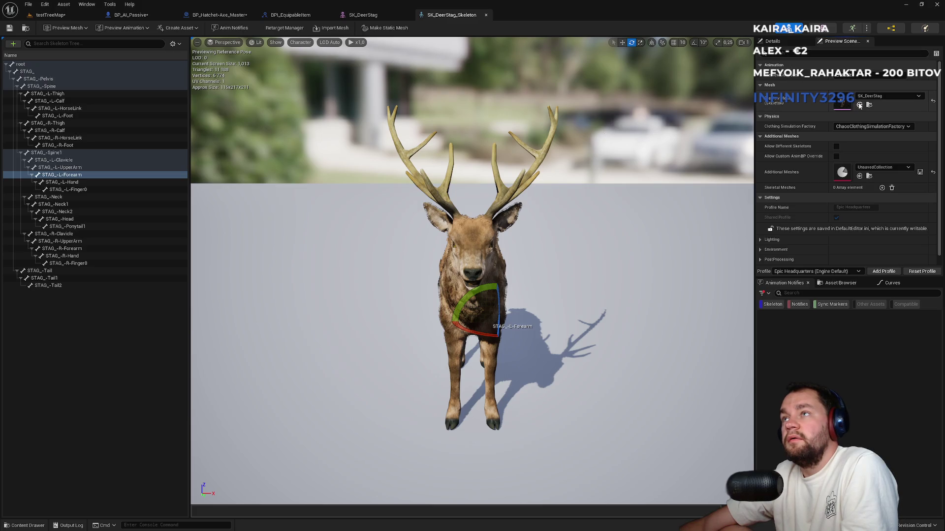
In SK_DeerStag's asset details, filter for 'phy' and browse to its Physics Asset
{"action": "left_click", "coordinate": [822, 28]}
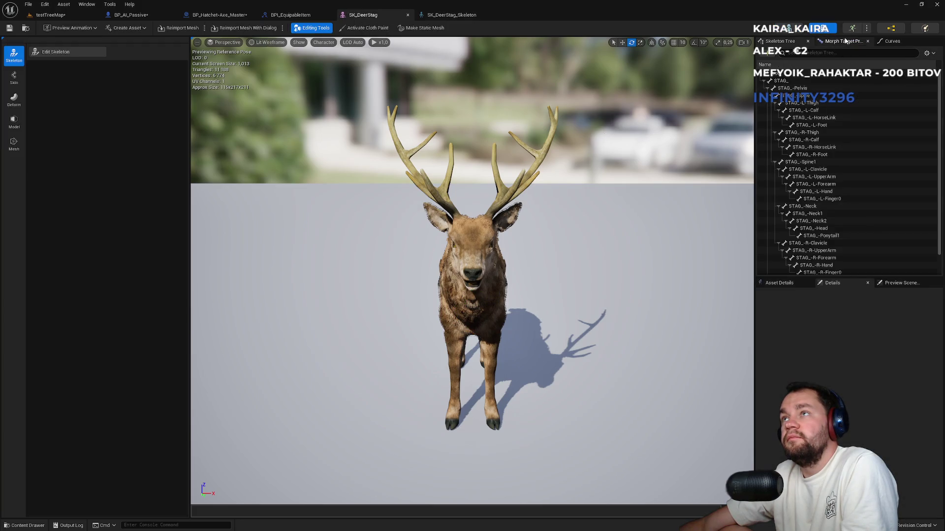
{"action": "left_click", "coordinate": [797, 89]}
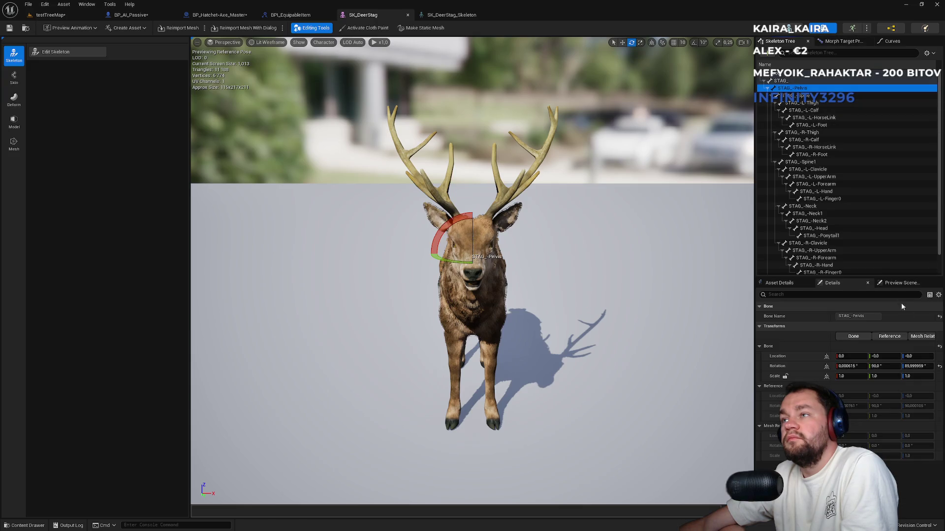
{"action": "left_click", "coordinate": [896, 283]}
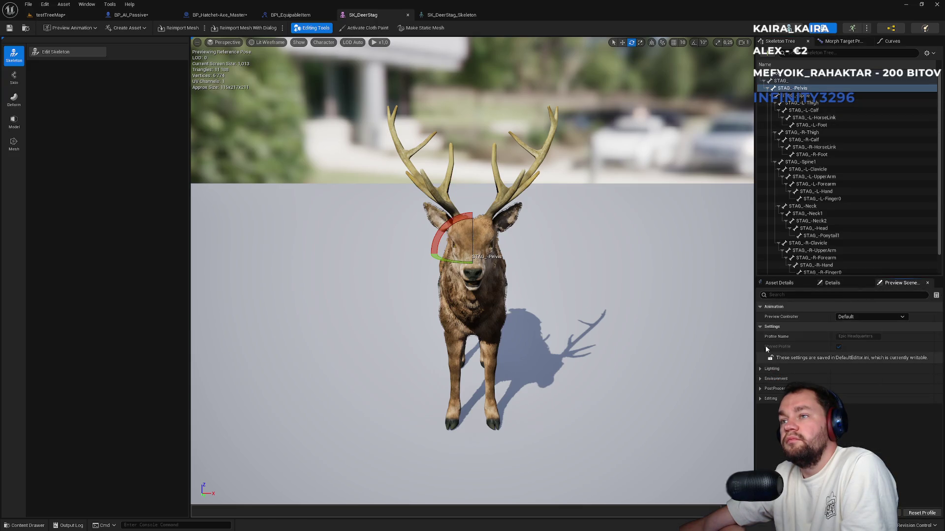
{"action": "left_click", "coordinate": [781, 284]}
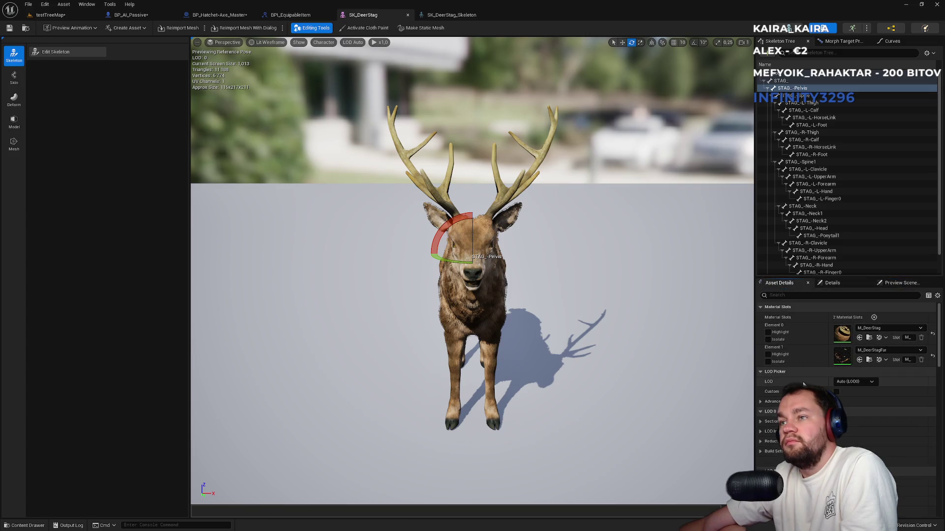
{"action": "scroll", "coordinate": [778, 320], "scroll_direction": "down", "scroll_amount": 1}
{"action": "left_click", "coordinate": [775, 295]}
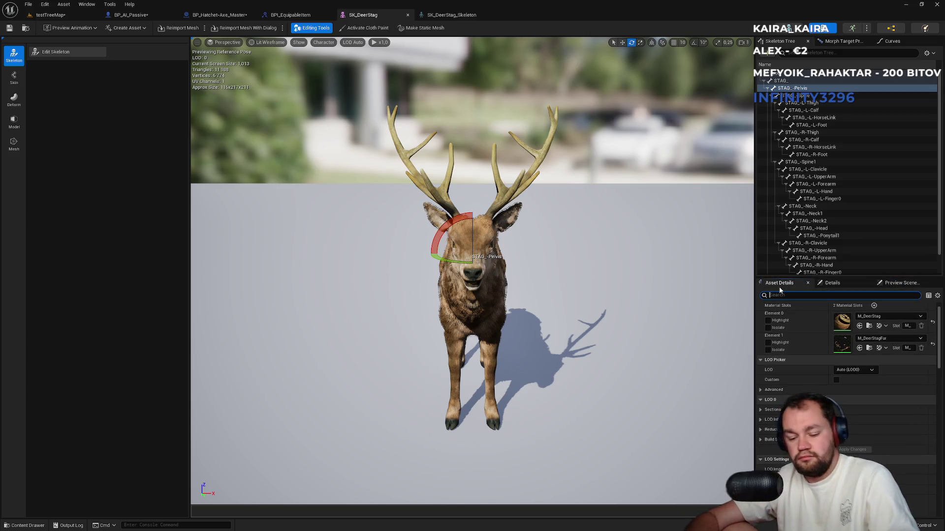
{"action": "type", "text": "phy"}
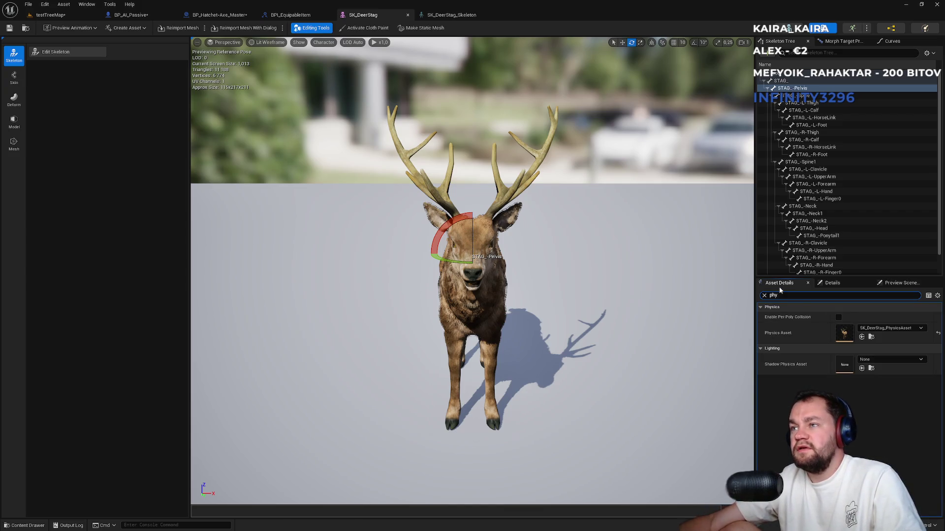
{"action": "left_click", "coordinate": [871, 337]}
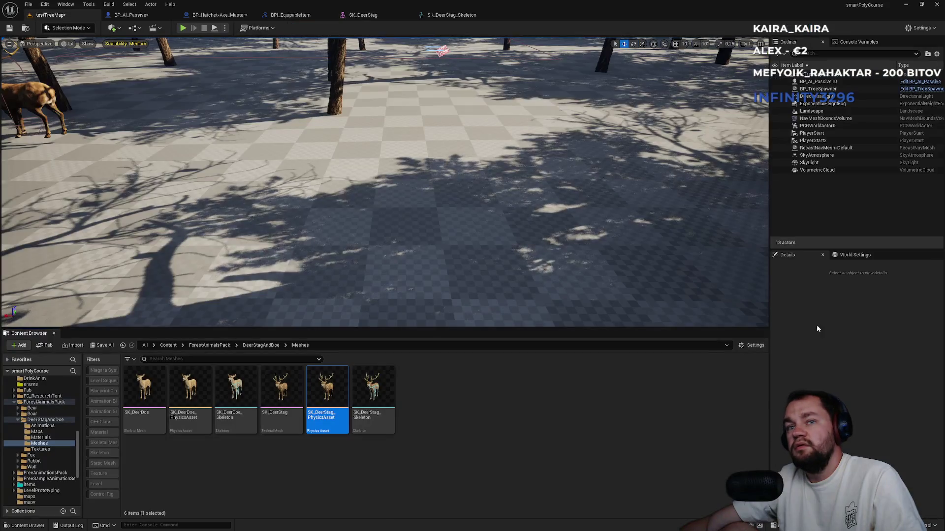
Open SK_DeerStag_PhysicsAsset and review its physics profile, old solver, and preview scene settings
{"action": "double_click", "coordinate": [326, 420]}
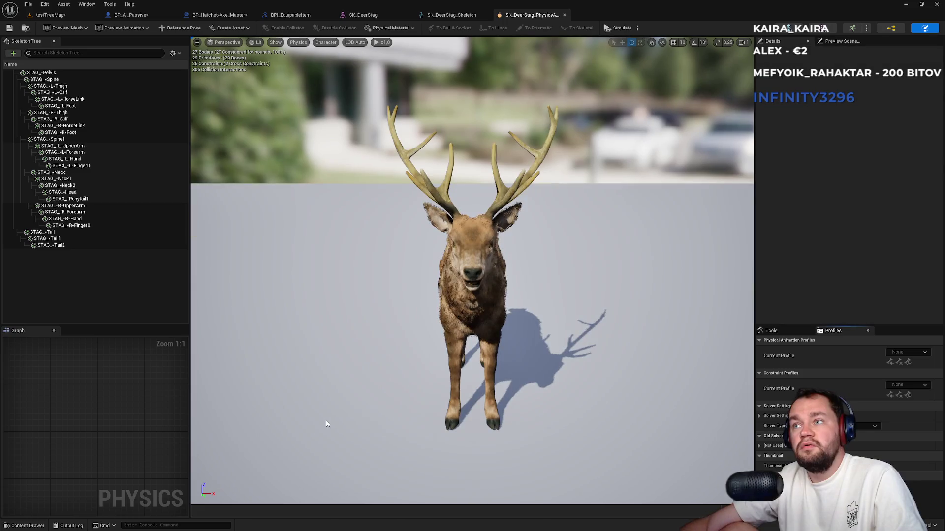
{"action": "left_click", "coordinate": [827, 334]}
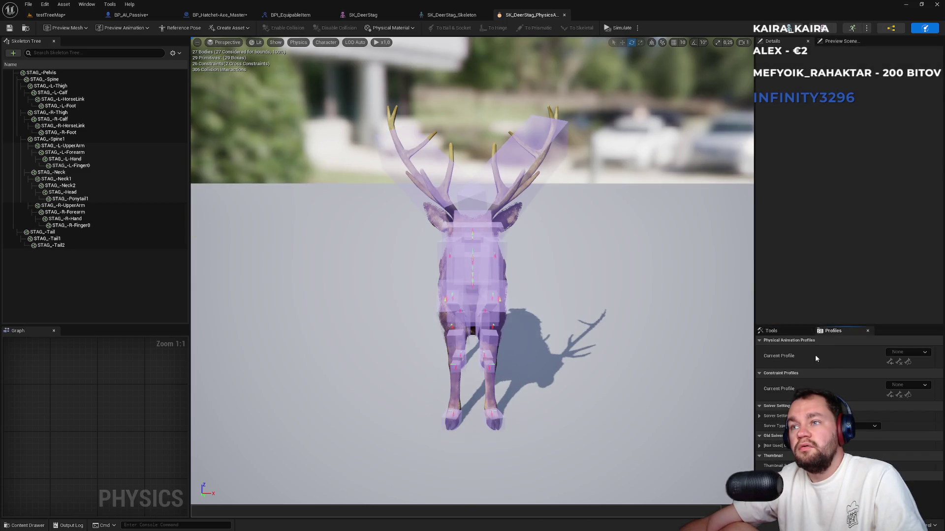
{"action": "left_click", "coordinate": [760, 446]}
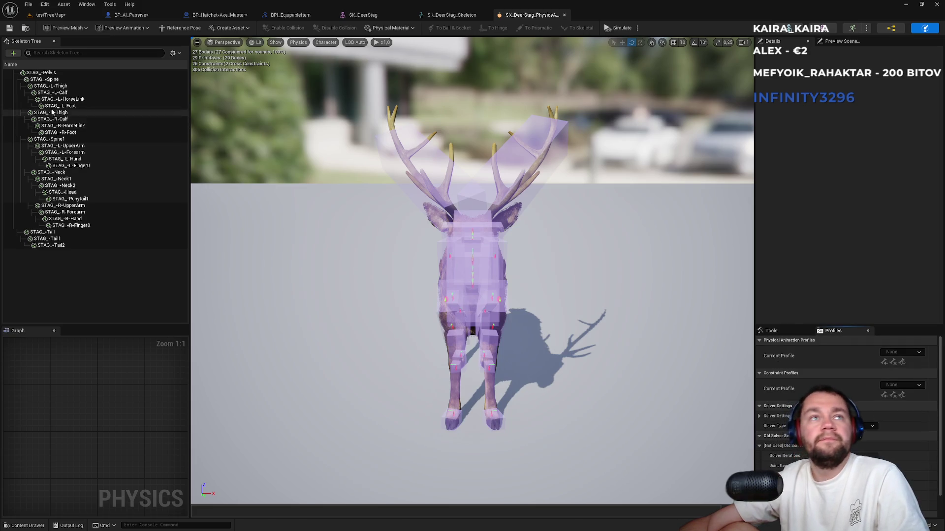
{"action": "left_click", "coordinate": [55, 92]}
{"action": "left_click", "coordinate": [839, 42]}
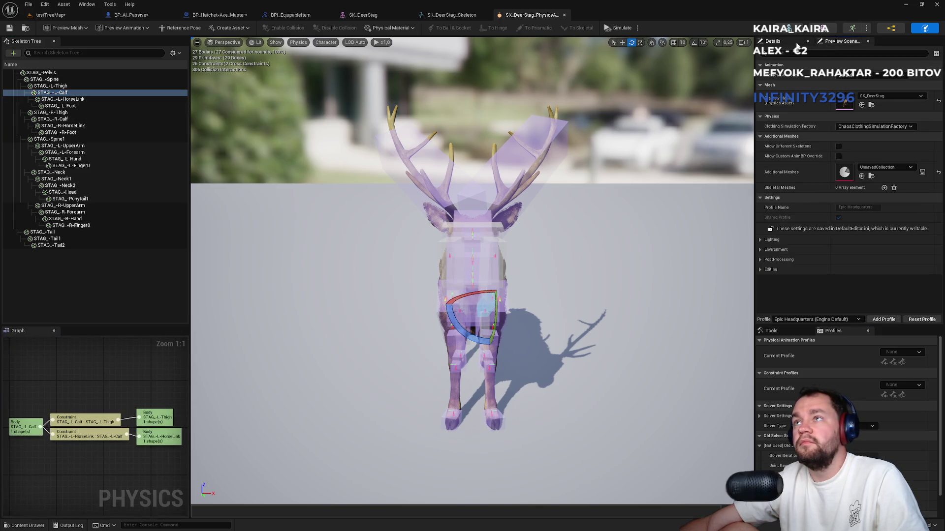
{"action": "left_click", "coordinate": [793, 54]}
{"action": "type", "text": "phys"}
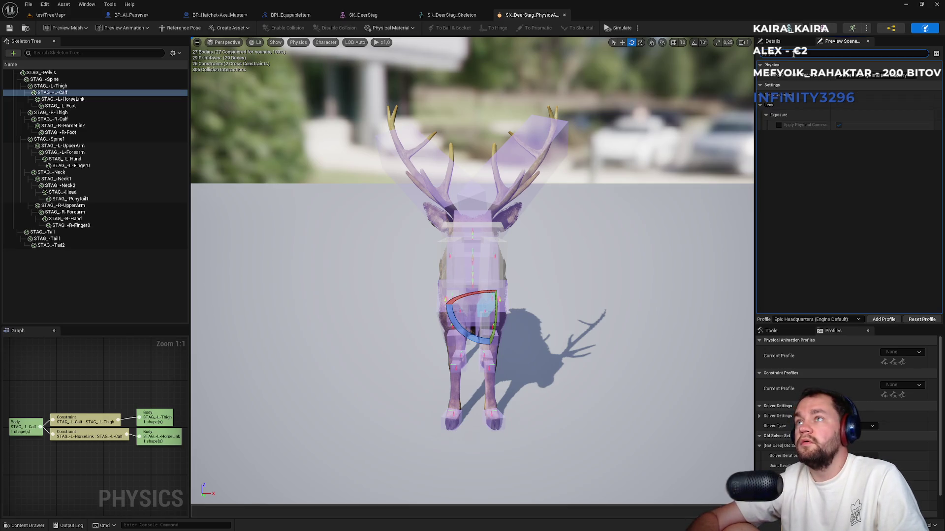
{"action": "left_click", "coordinate": [790, 43]}
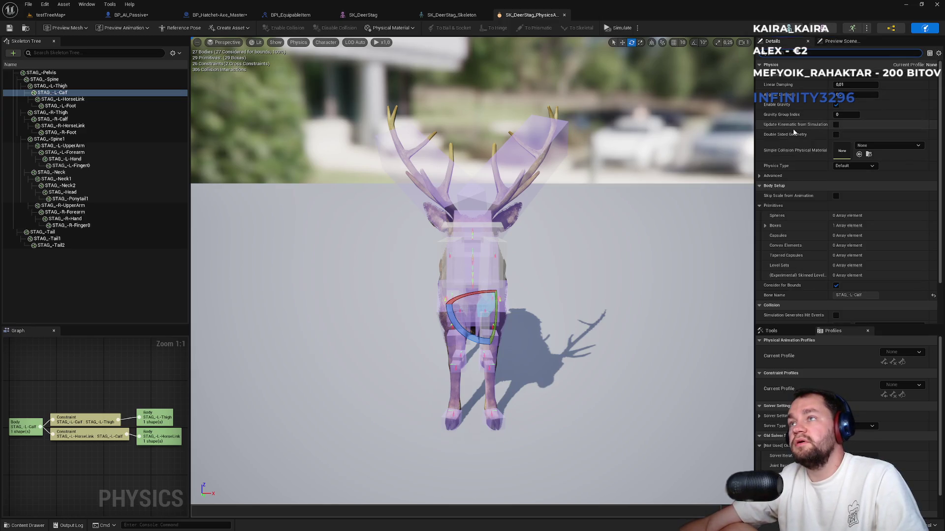
Give the STAG_-R-HorseLink body Custom Sleep Family with a 0.1 threshold multiplier, then open BPI_EquipableItem
{"action": "left_click", "coordinate": [79, 99]}
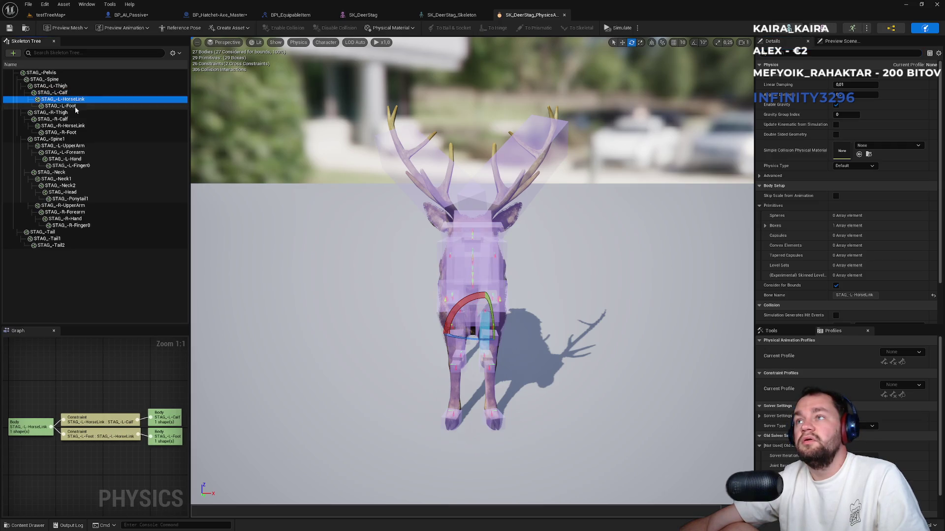
{"action": "left_click", "coordinate": [74, 126]}
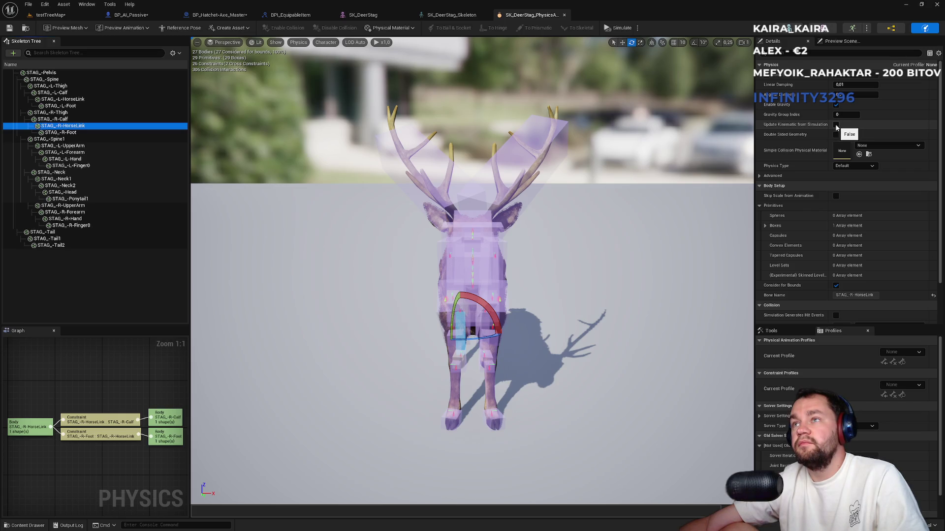
{"action": "left_click", "coordinate": [787, 53]}
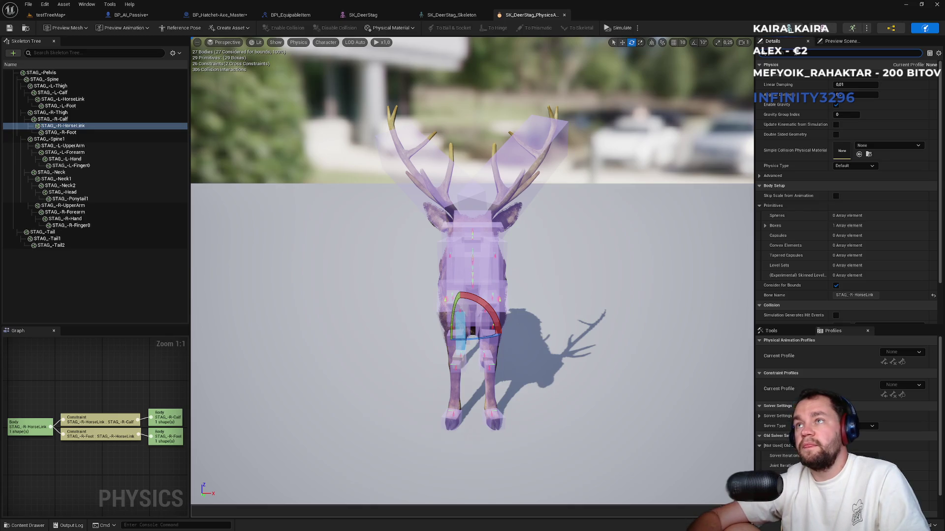
{"action": "type", "text": "sleep"}
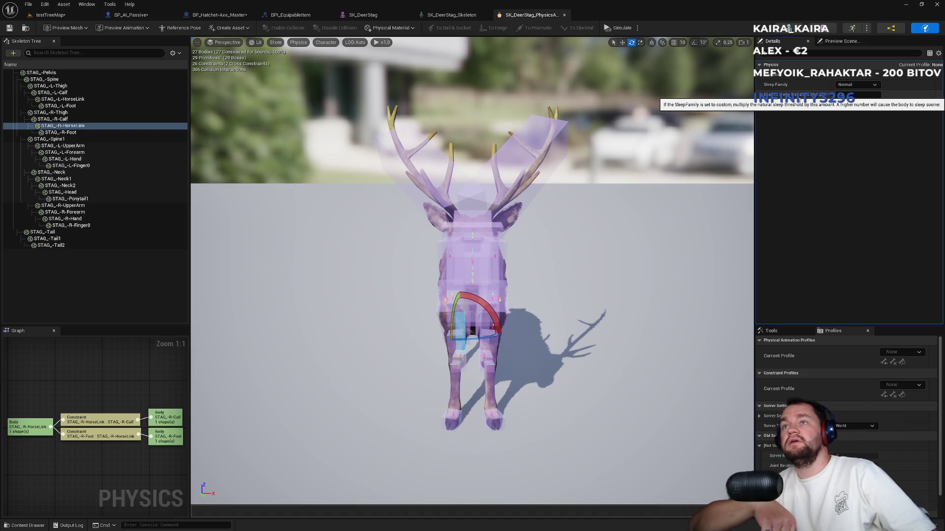
{"action": "left_click", "coordinate": [856, 85]}
{"action": "left_click", "coordinate": [860, 105]}
{"action": "left_click", "coordinate": [855, 95]}
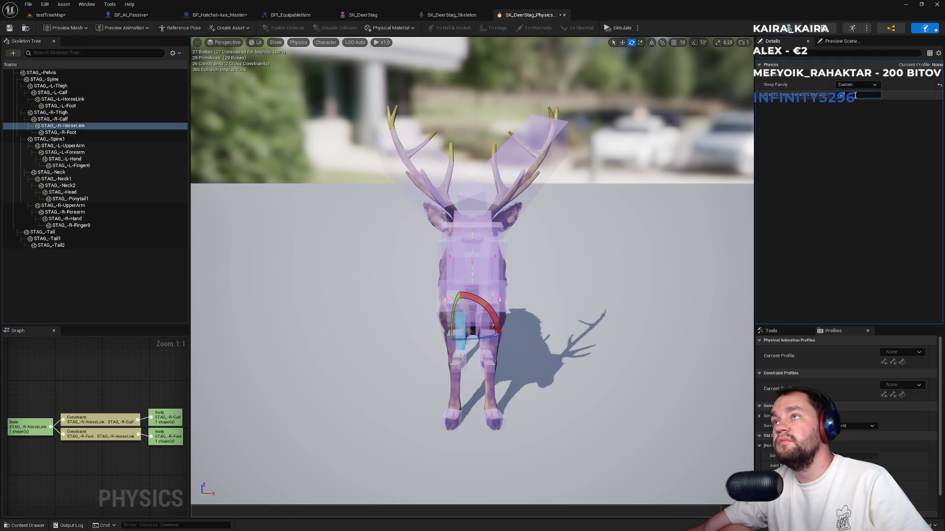
{"action": "type", "text": "0.1"}
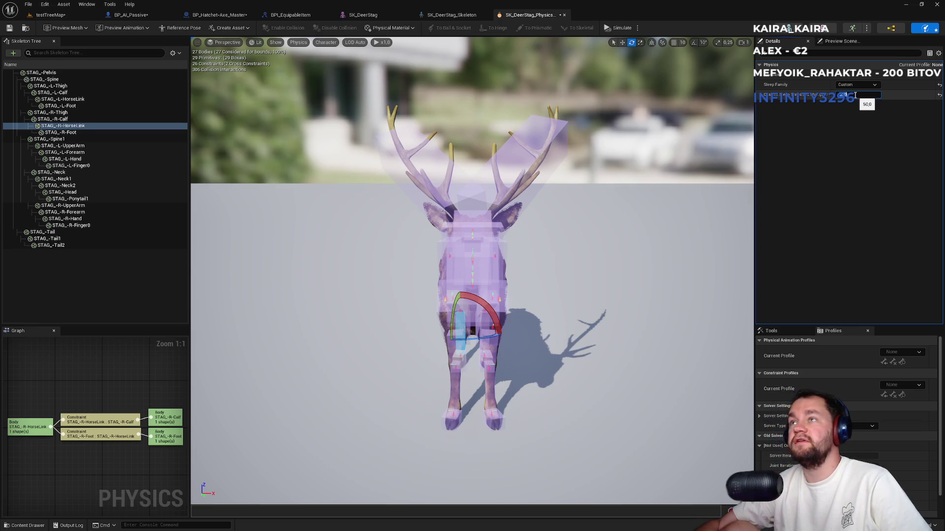
{"action": "key", "text": "Return"}
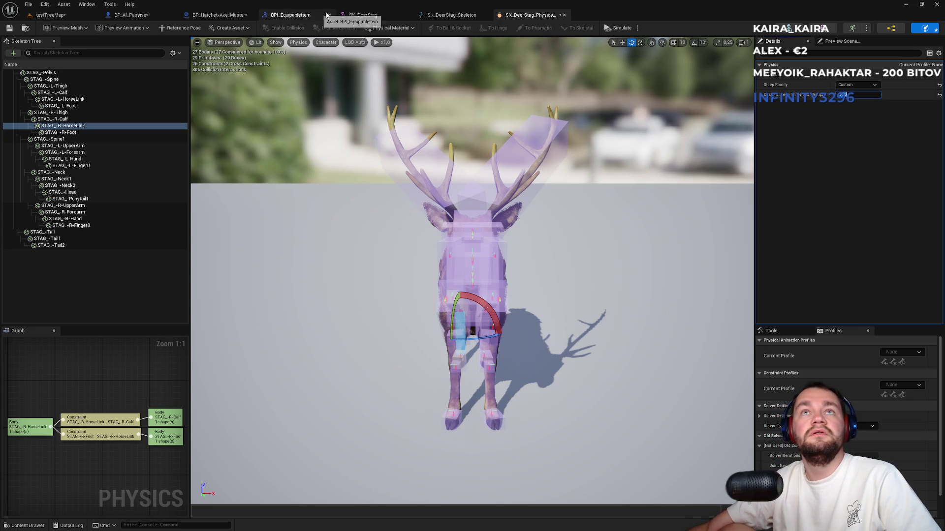
{"action": "left_click", "coordinate": [291, 15]}
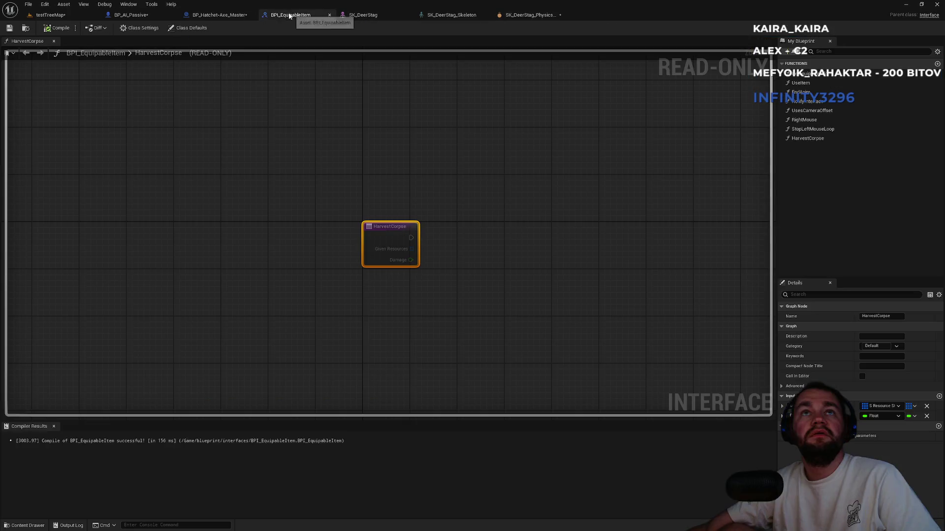
In BP_AI_Passive, break the wire from the Delay to Set Component Tick Enabled
{"action": "left_click", "coordinate": [218, 16]}
{"action": "left_click", "coordinate": [130, 15]}
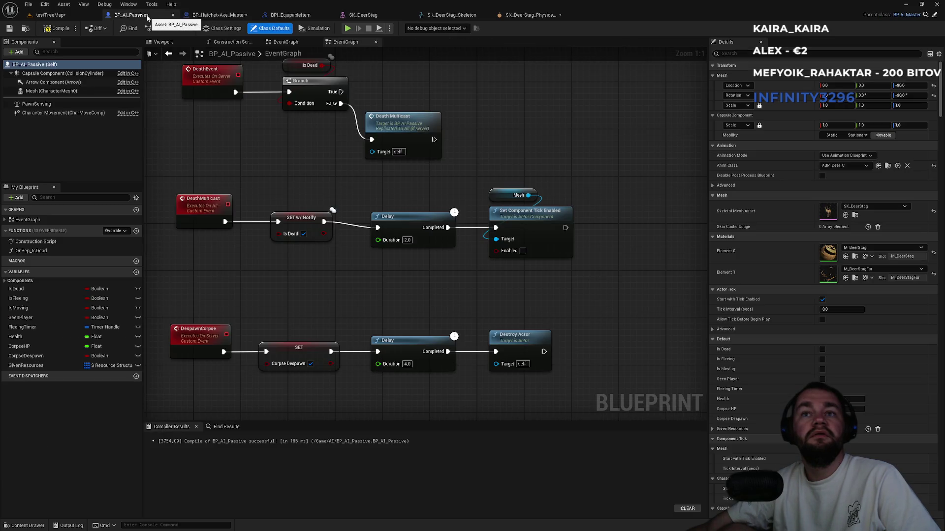
{"action": "left_click", "coordinate": [463, 230], "text": "alt"}
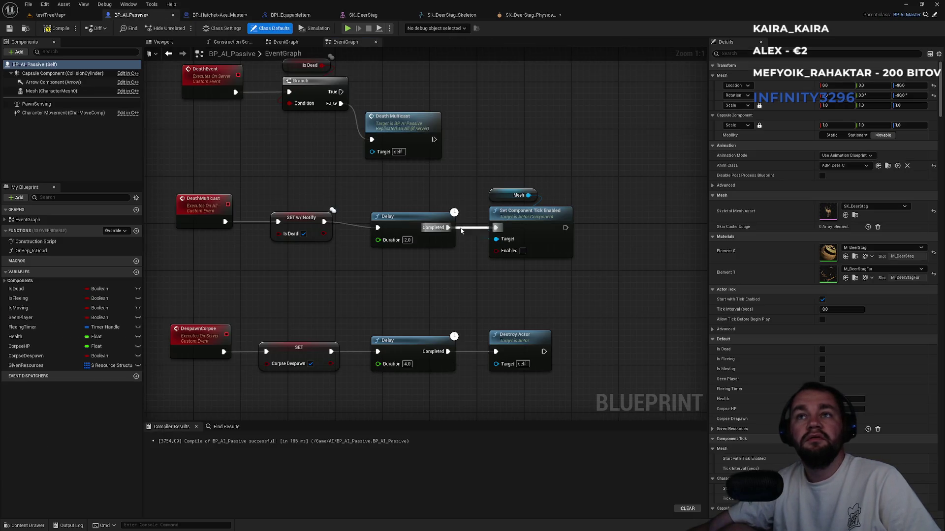
{"action": "left_click", "coordinate": [51, 15]}
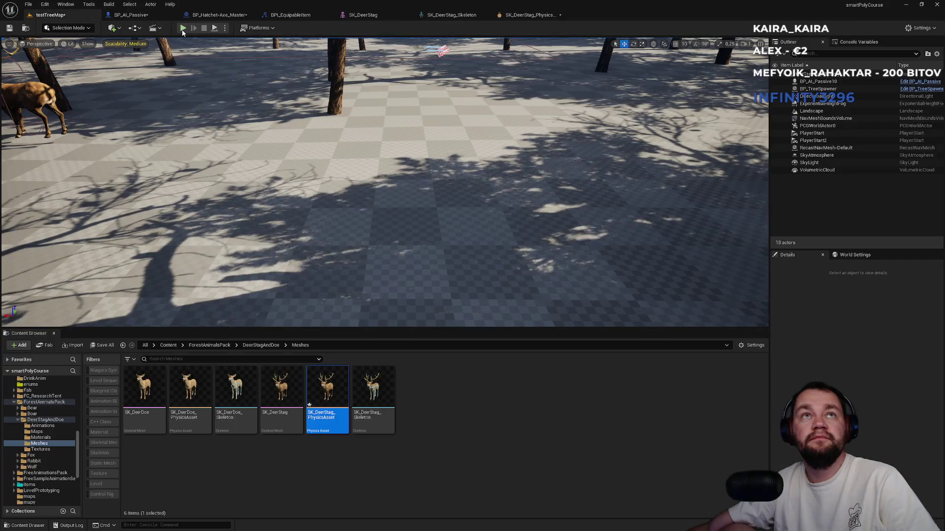
Select every stag physics body from Pelvis to Tail2 and set their Sleep Family to Custom
{"action": "left_click", "coordinate": [529, 14]}
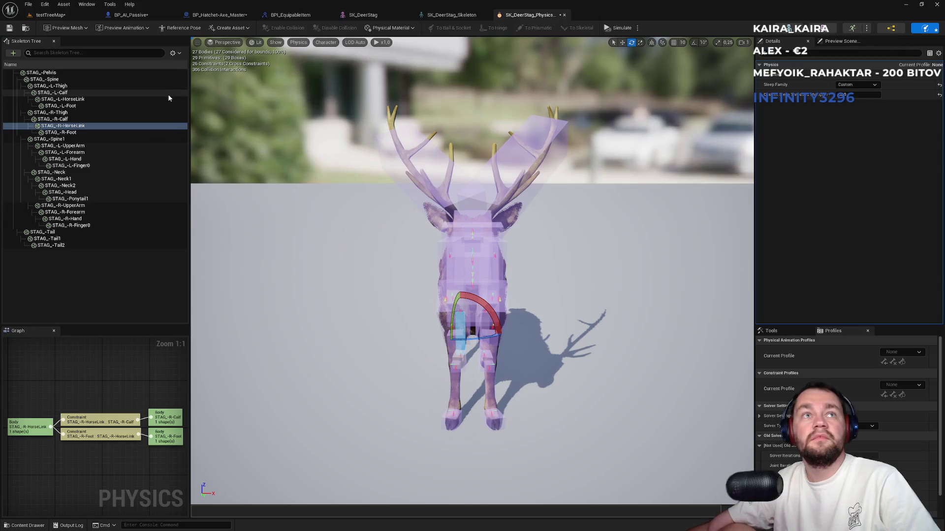
{"action": "left_click", "coordinate": [79, 126]}
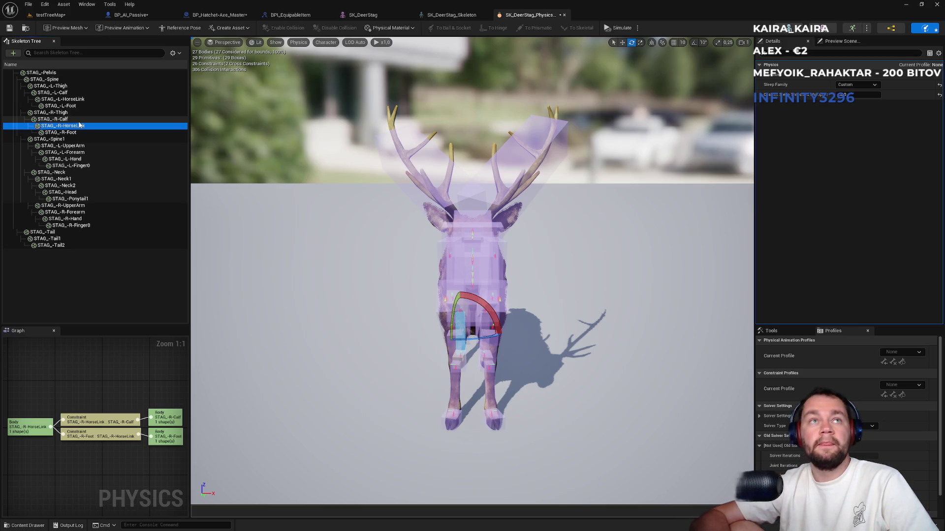
{"action": "left_click", "coordinate": [54, 247]}
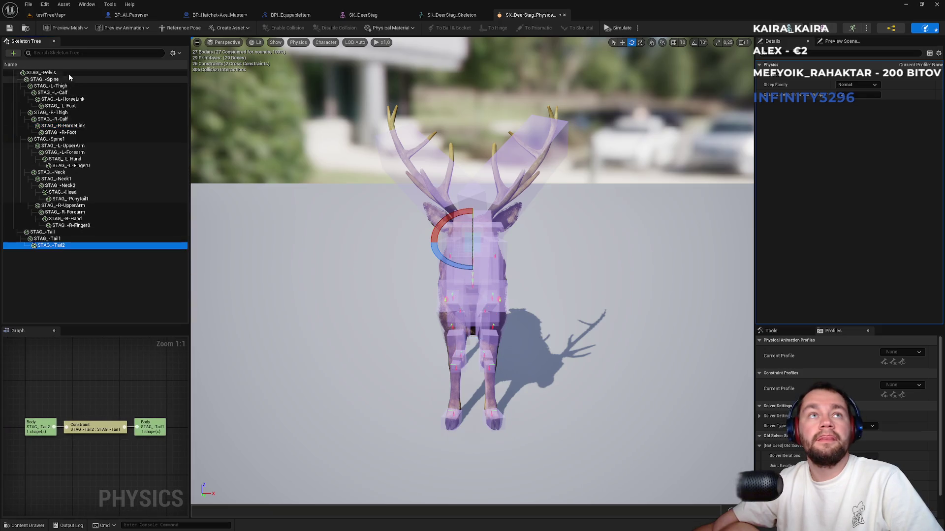
{"action": "left_click", "coordinate": [49, 73], "text": "shift"}
{"action": "left_click", "coordinate": [856, 85]}
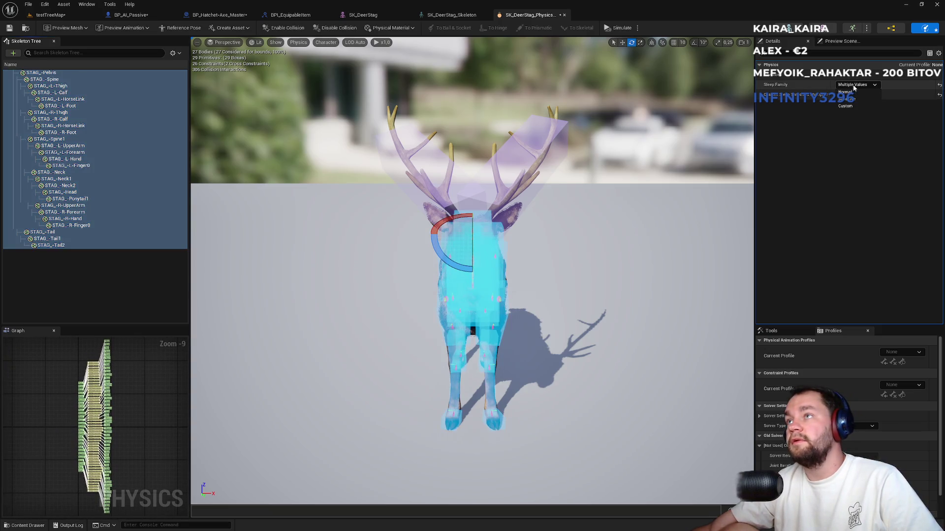
{"action": "left_click", "coordinate": [856, 106]}
{"action": "left_click", "coordinate": [855, 94]}
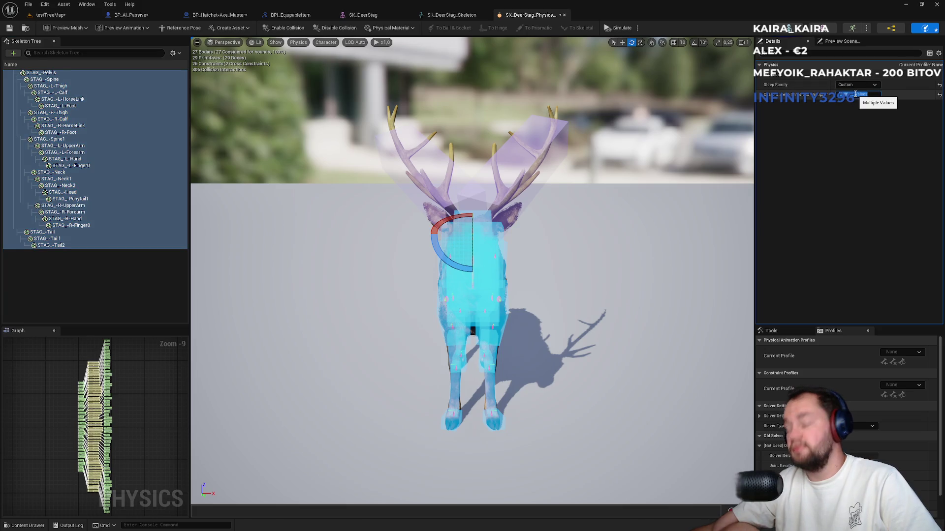
Save all modified assets and return to the testTreeMap level
{"action": "key", "text": "Return"}
{"action": "key", "text": "ctrl+shift+s"}
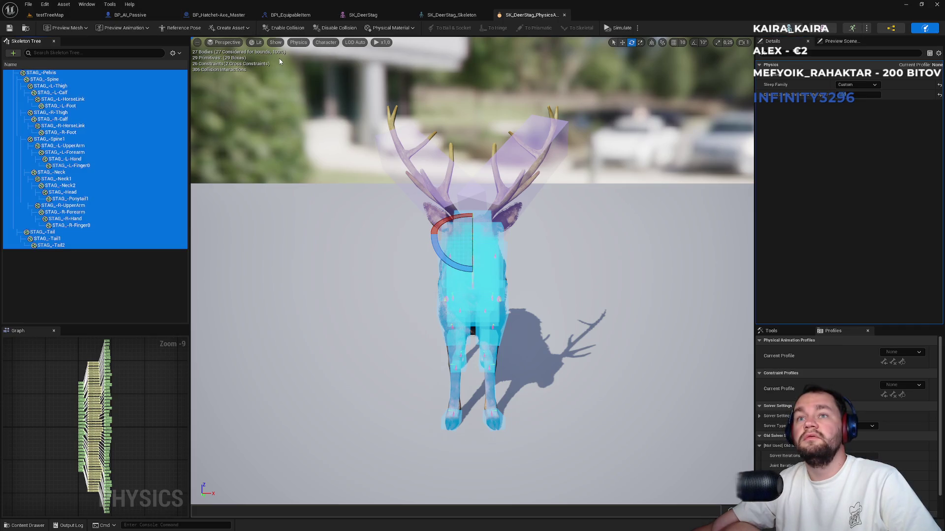
{"action": "left_click", "coordinate": [68, 17]}
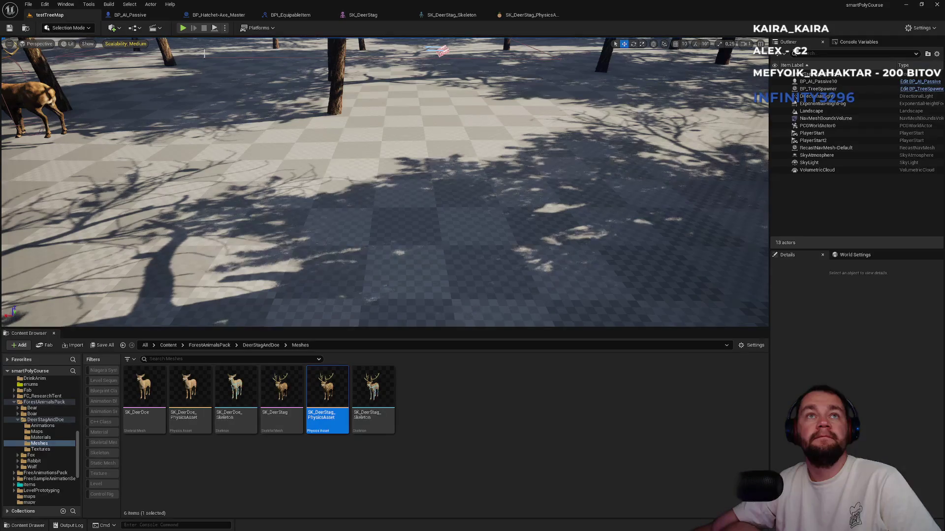
{"action": "left_click", "coordinate": [182, 28]}
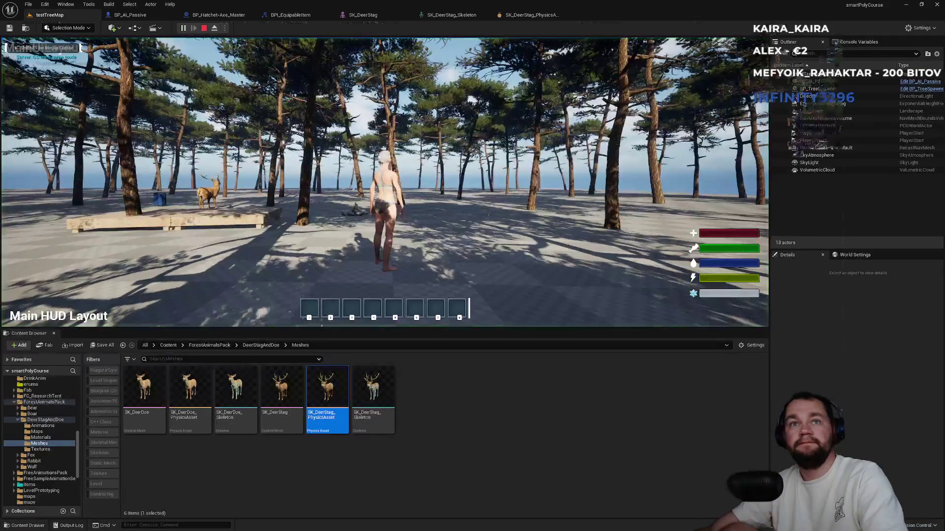
{"action": "key", "text": "F11"}
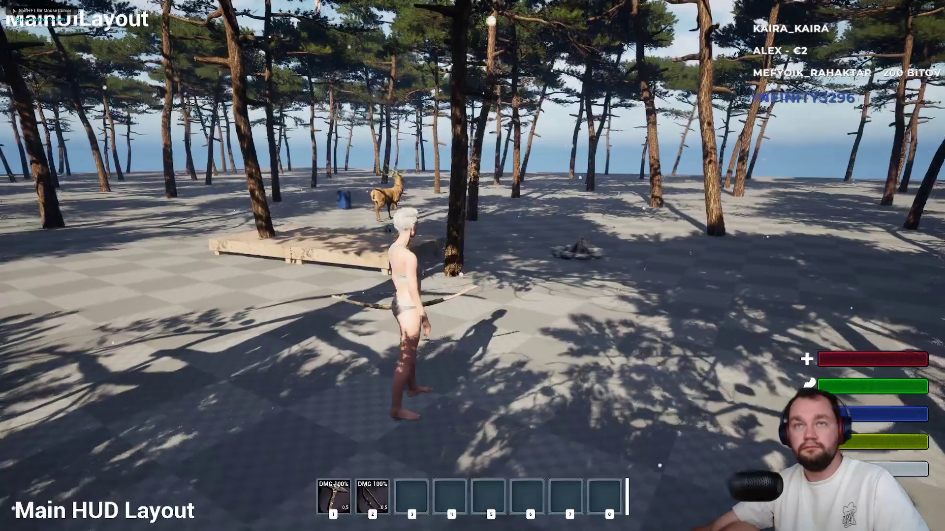
{"action": "key", "text": "2"}
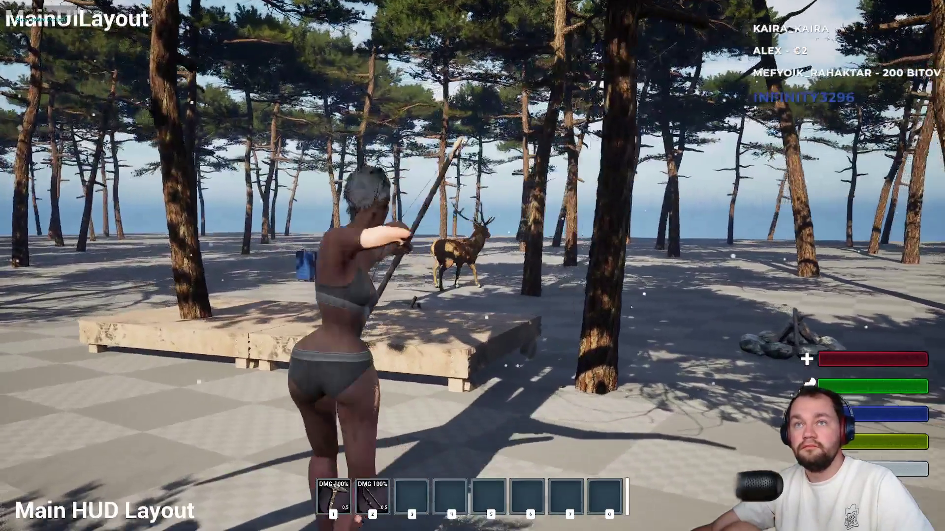
{"action": "left_click", "coordinate": [473, 265]}
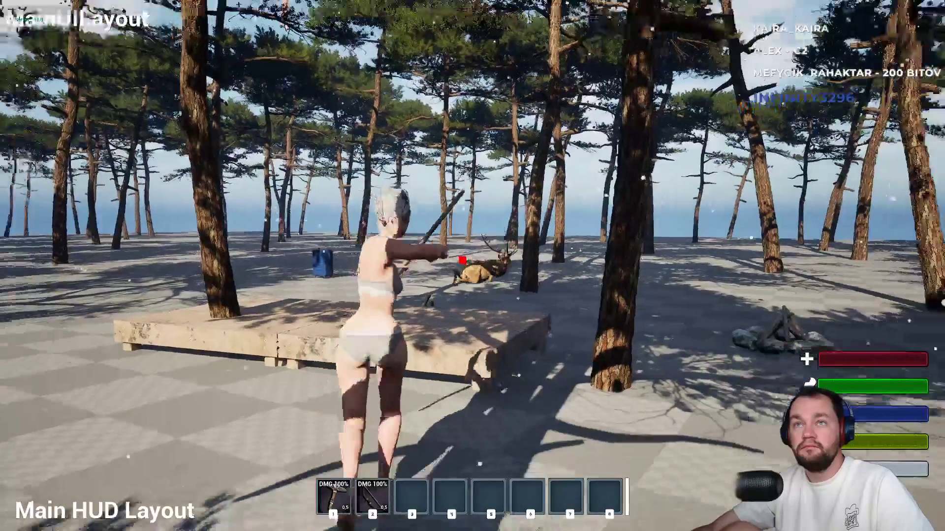
{"action": "key", "text": "w"}
{"action": "key", "text": "w"}
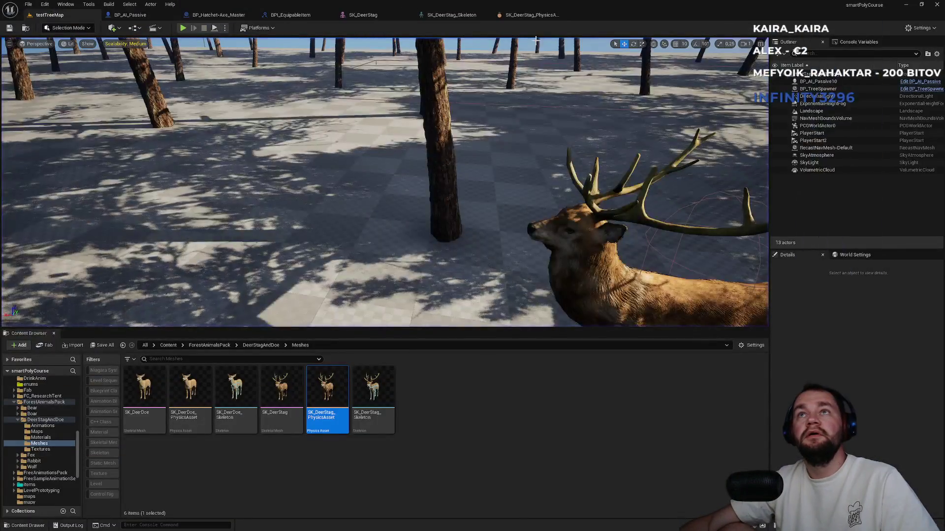
{"action": "left_click", "coordinate": [536, 19]}
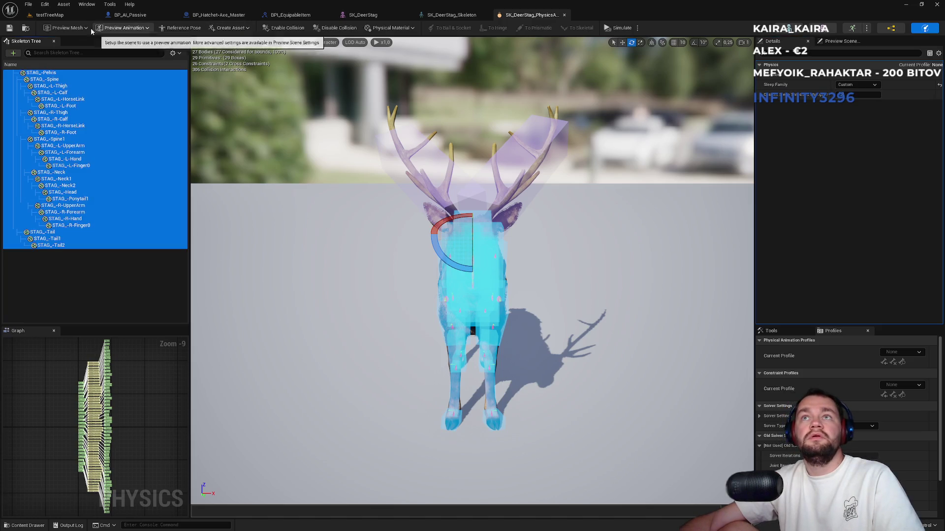
{"action": "left_click", "coordinate": [50, 14]}
{"action": "left_click", "coordinate": [183, 28]}
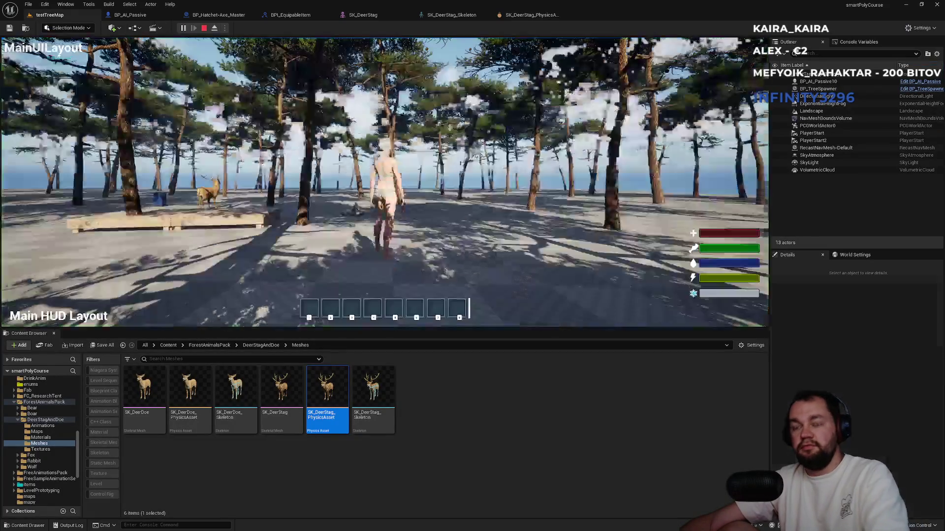
{"action": "key", "text": "w"}
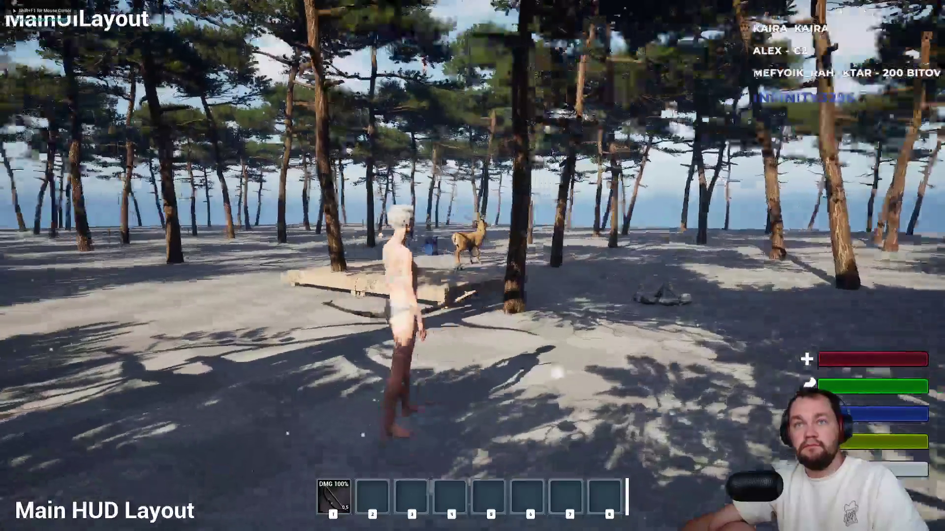
{"action": "right_click", "coordinate": [473, 266]}
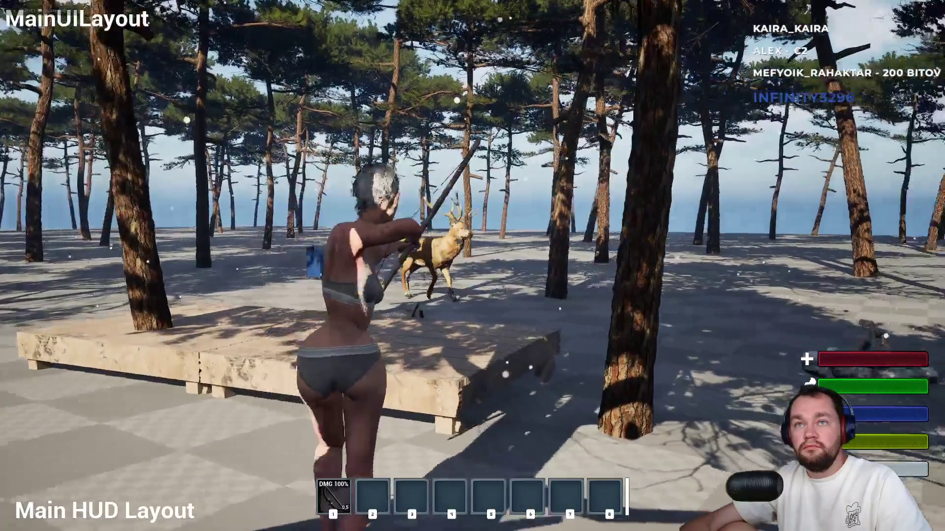
{"action": "left_click", "coordinate": [472, 266]}
{"action": "key", "text": "w"}
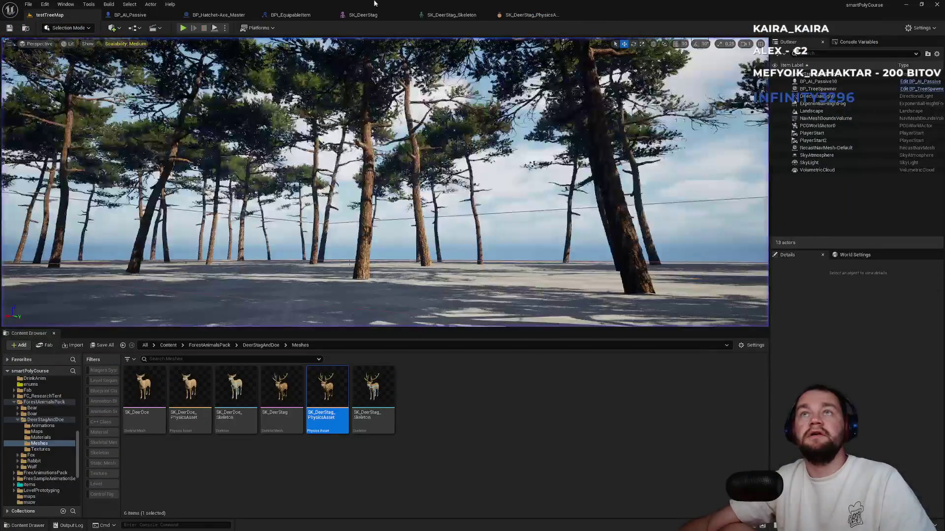
In fullscreen play, strike the deer carcass twice for raw meat, check the inventory, then open Start
{"action": "left_click", "coordinate": [529, 19]}
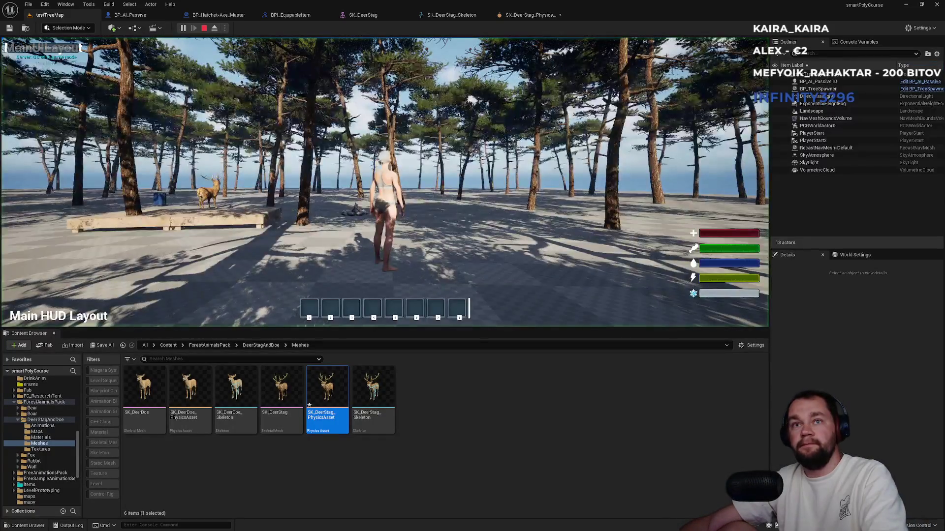
{"action": "key", "text": "F11"}
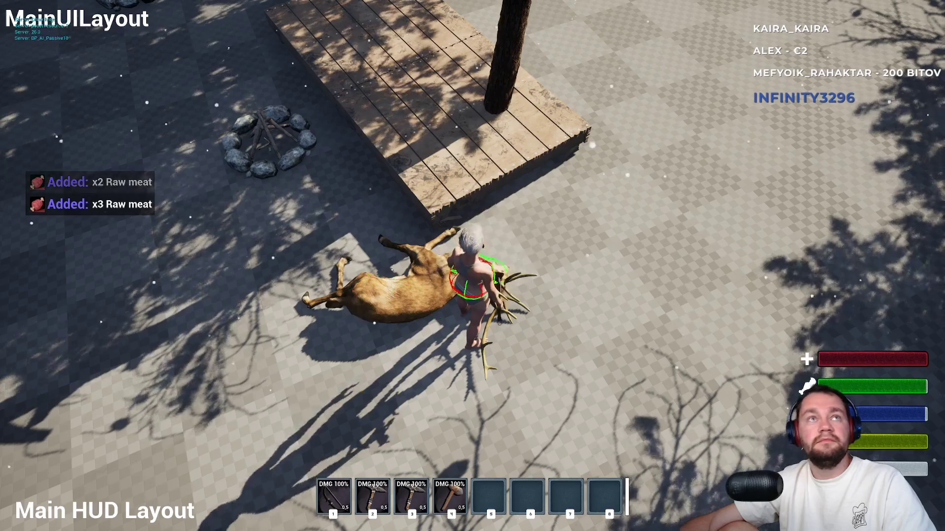
{"action": "left_click", "coordinate": [473, 266]}
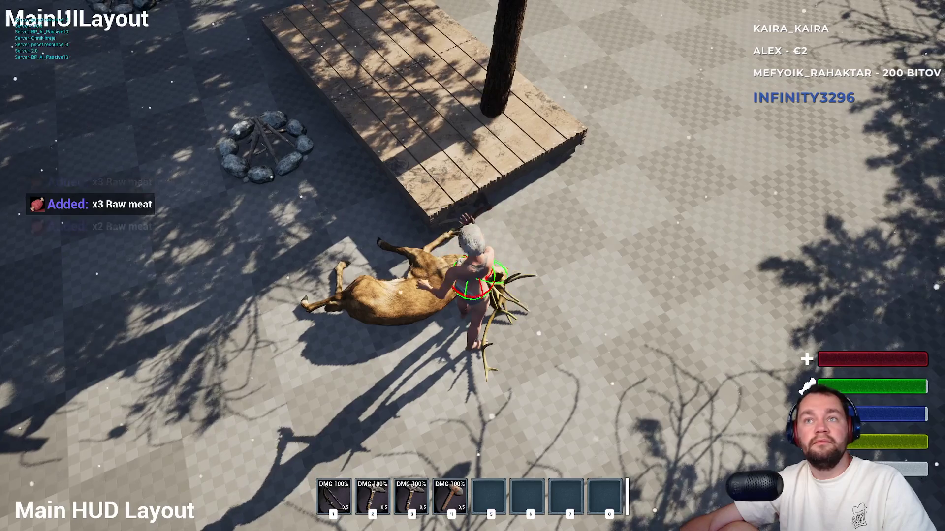
{"action": "left_click", "coordinate": [472, 265]}
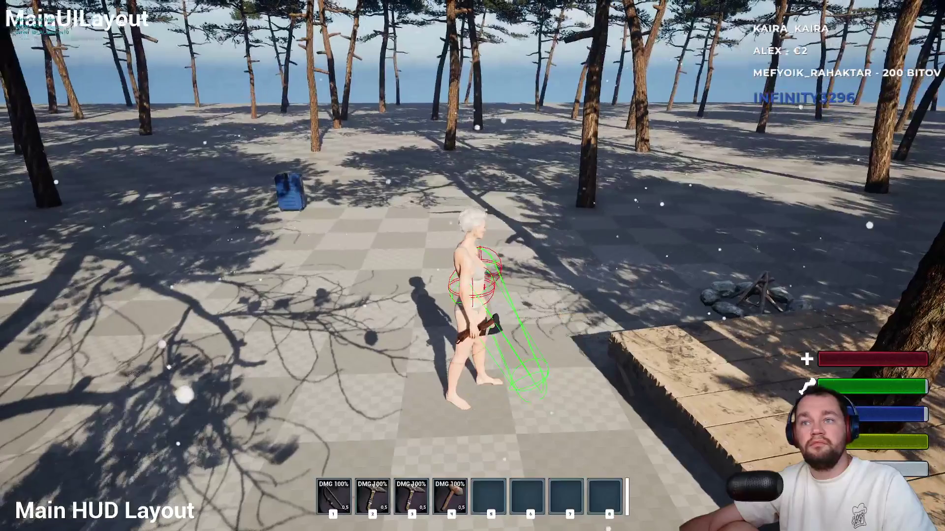
{"action": "key", "text": "Tab"}
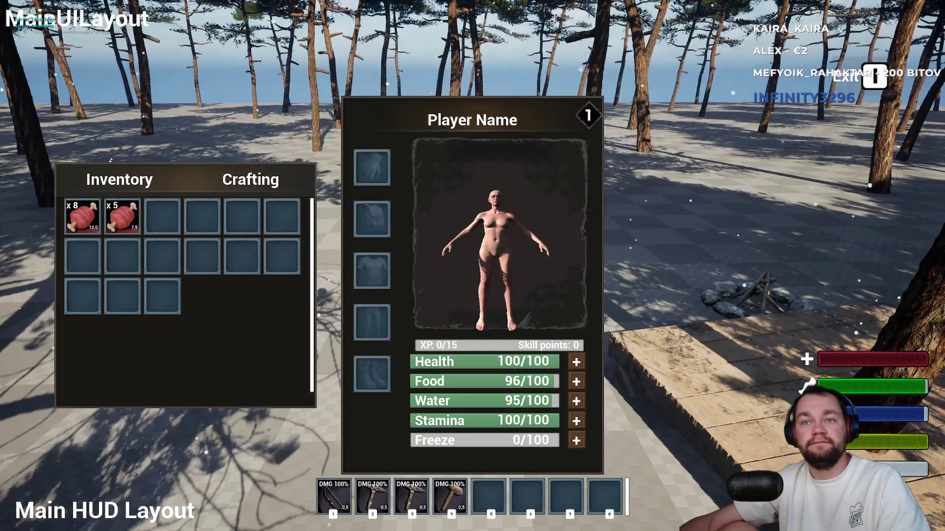
{"action": "key", "text": "Tab"}
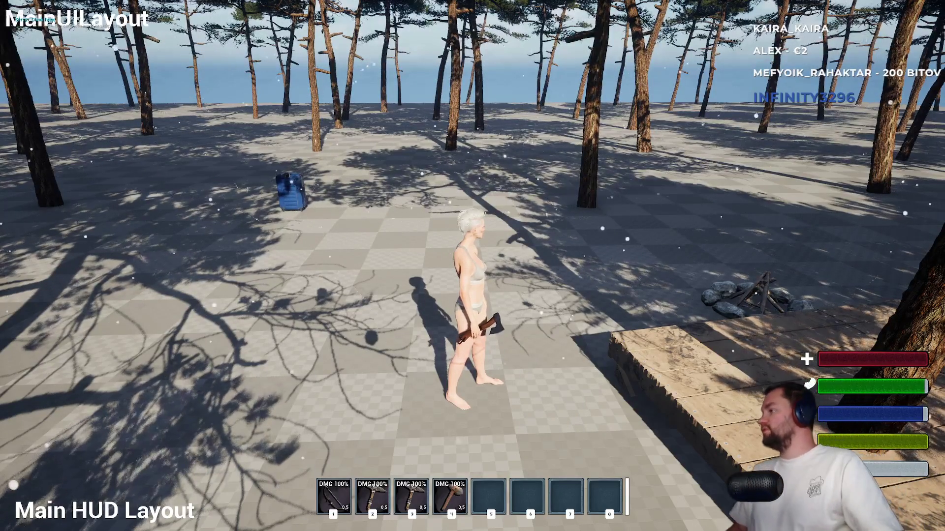
{"action": "key", "text": "super"}
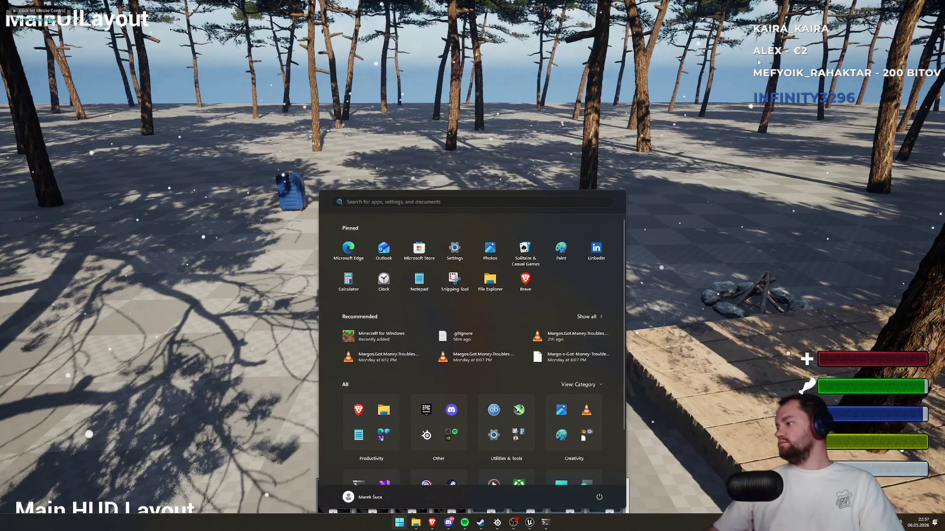
Dismiss the Start menu and give the in-editor game viewport mouse control again
{"action": "left_click", "coordinate": [2, 89]}
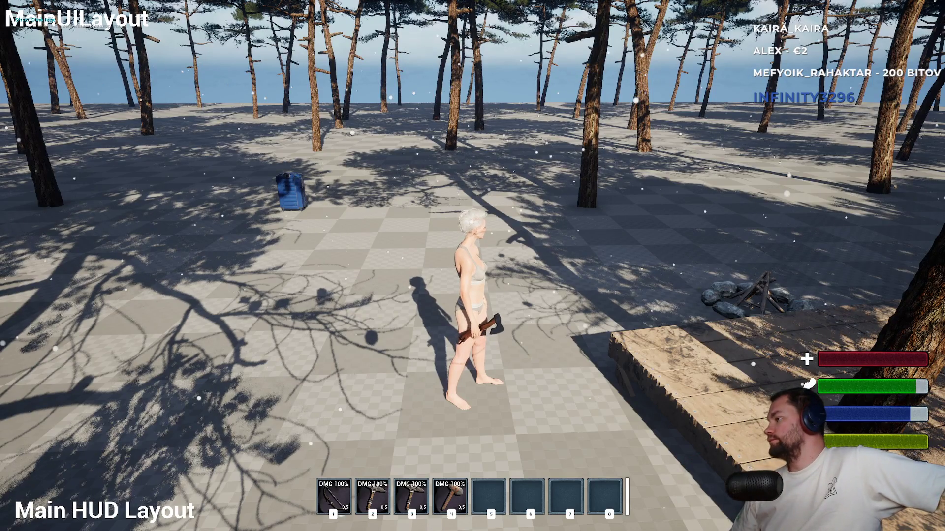
{"action": "left_click", "coordinate": [355, 178]}
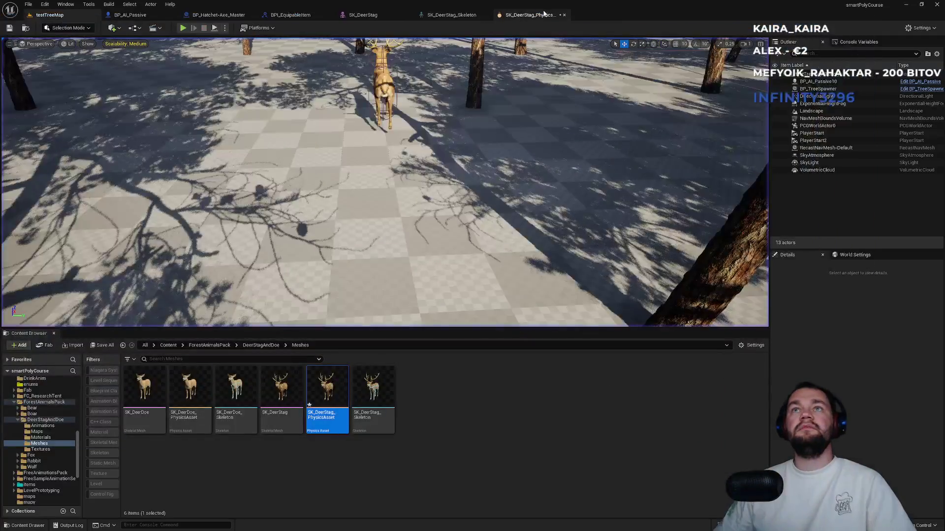
Play testTreeMap, aim the bow, shoot the deer, and walk to its fallen body
{"action": "left_click", "coordinate": [544, 13]}
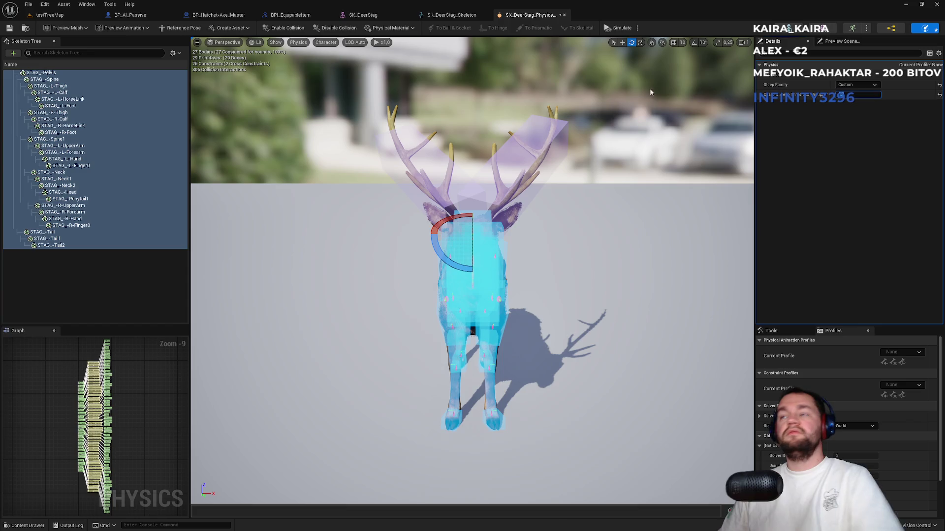
{"action": "left_click", "coordinate": [79, 19]}
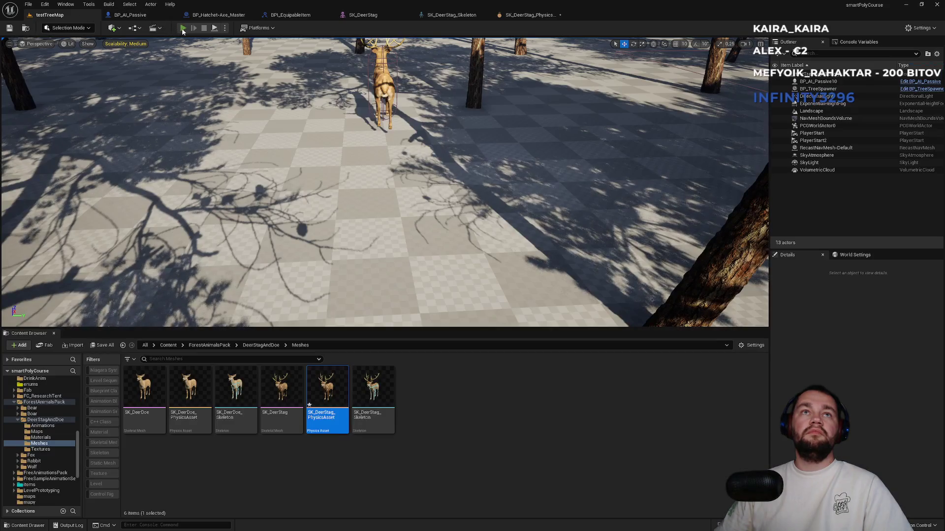
{"action": "key", "text": "alt+p"}
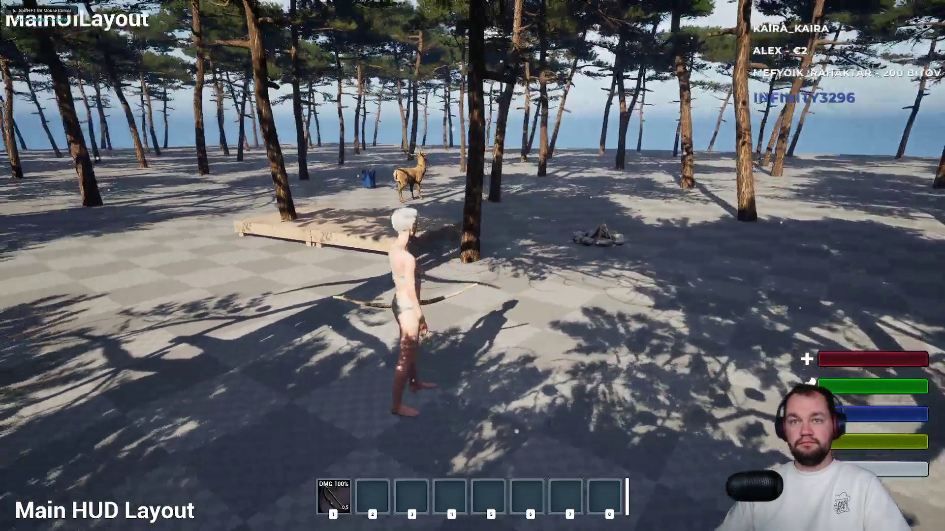
{"action": "right_click", "coordinate": [472, 266]}
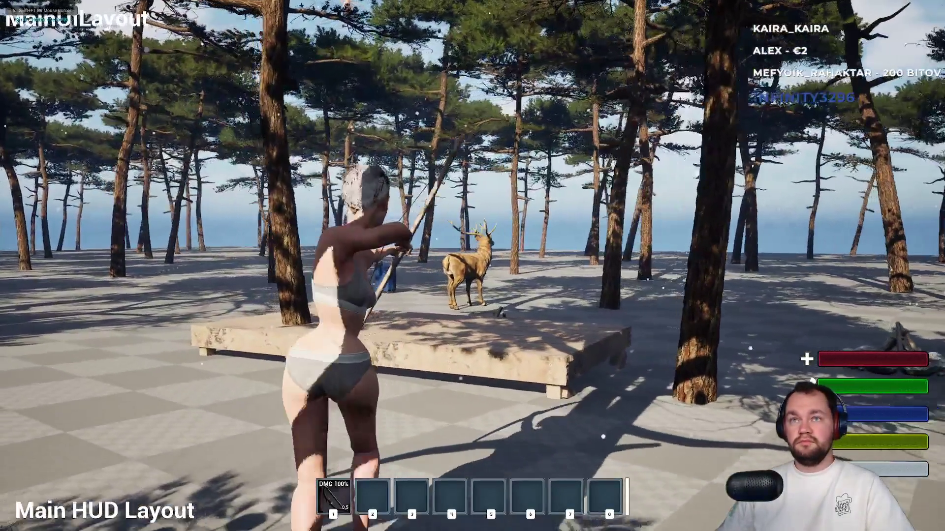
{"action": "key", "text": "w"}
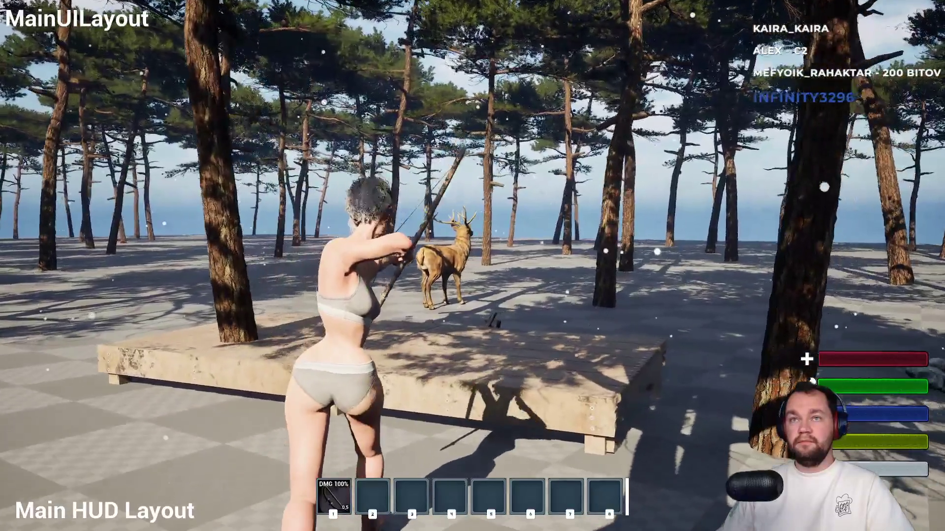
{"action": "key", "text": "s"}
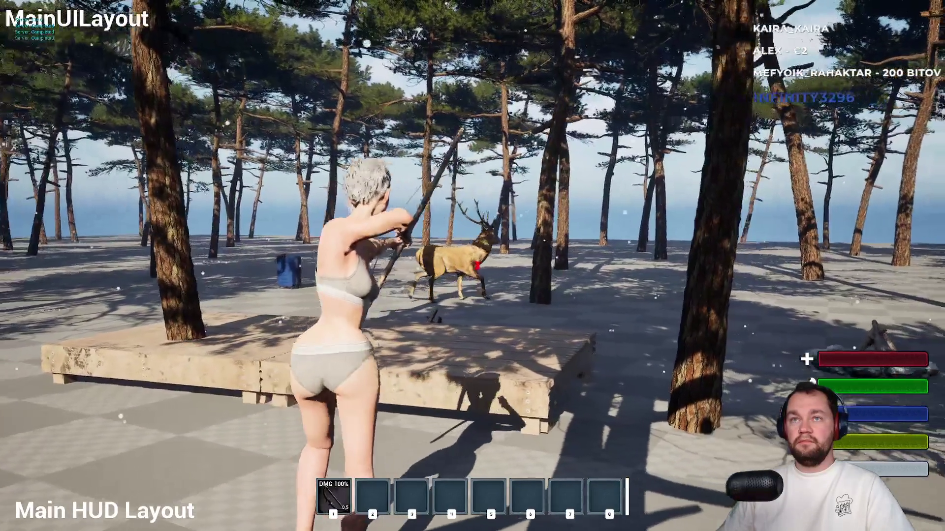
{"action": "left_click", "coordinate": [472, 266]}
{"action": "key", "text": "w"}
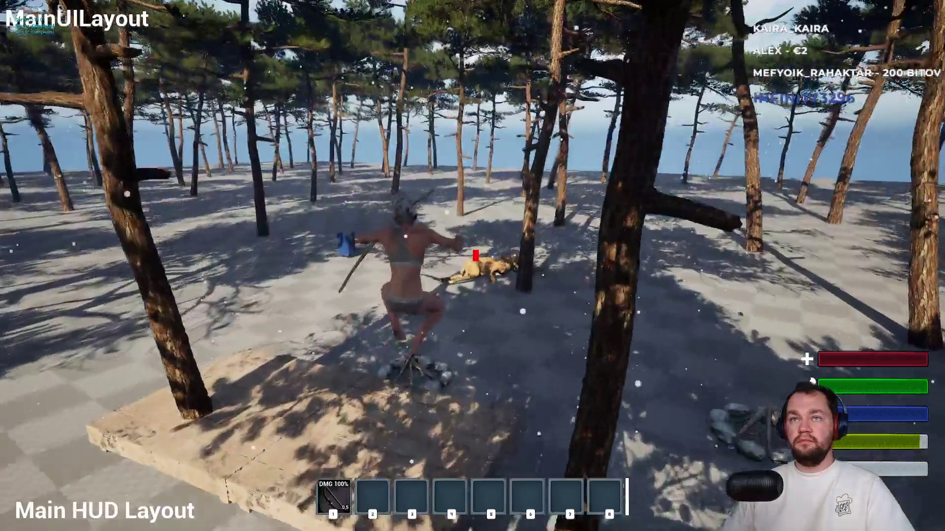
{"action": "key", "text": "w"}
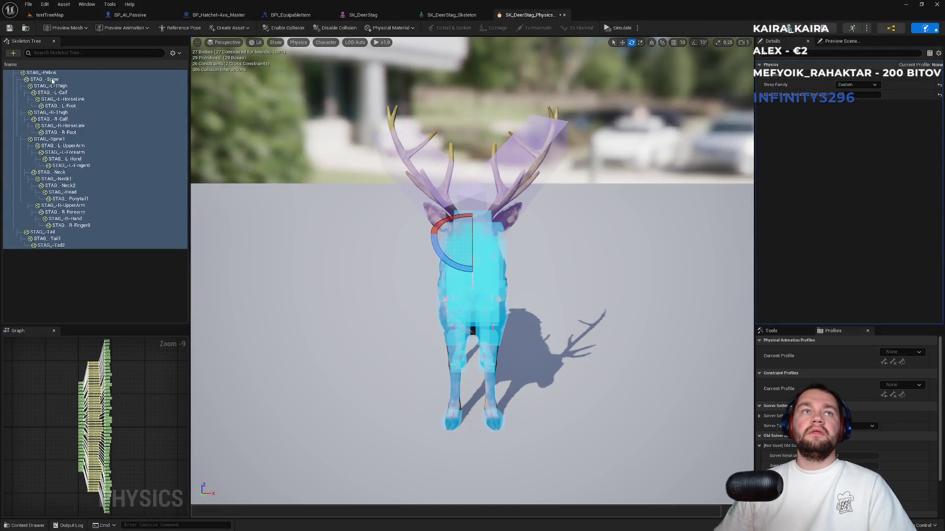
Select all stag bodies from Pelvis to Tail2, adjust their setting, then play testTreeMap again
{"action": "left_click", "coordinate": [58, 246], "text": "shift"}
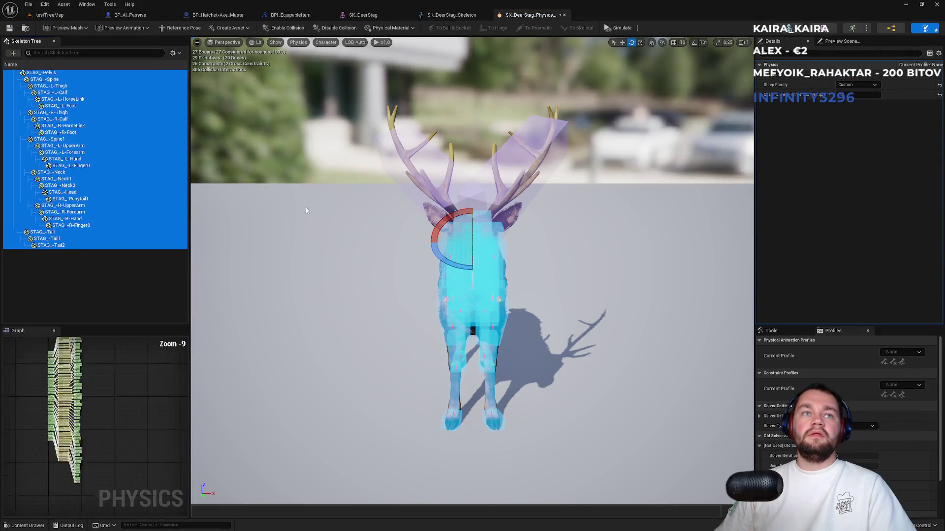
{"action": "left_click", "coordinate": [855, 95]}
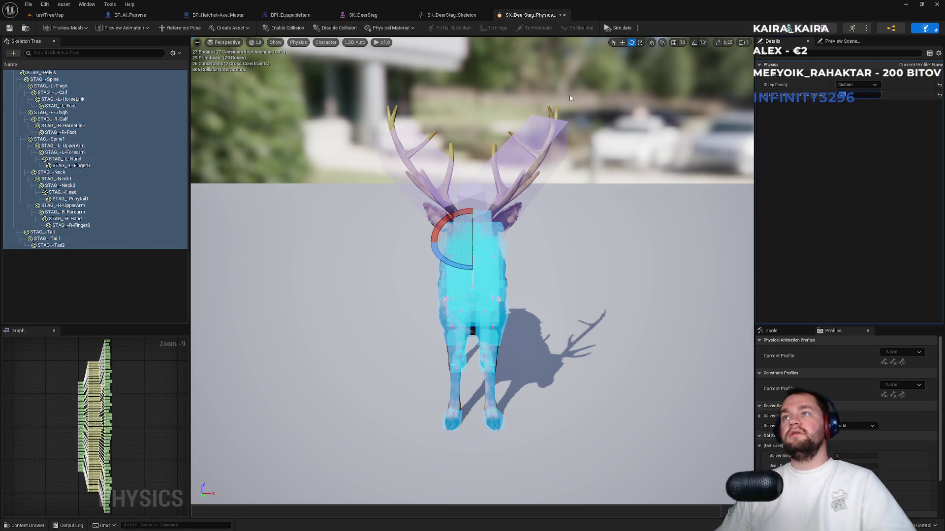
{"action": "left_click", "coordinate": [57, 15]}
{"action": "left_click", "coordinate": [182, 28]}
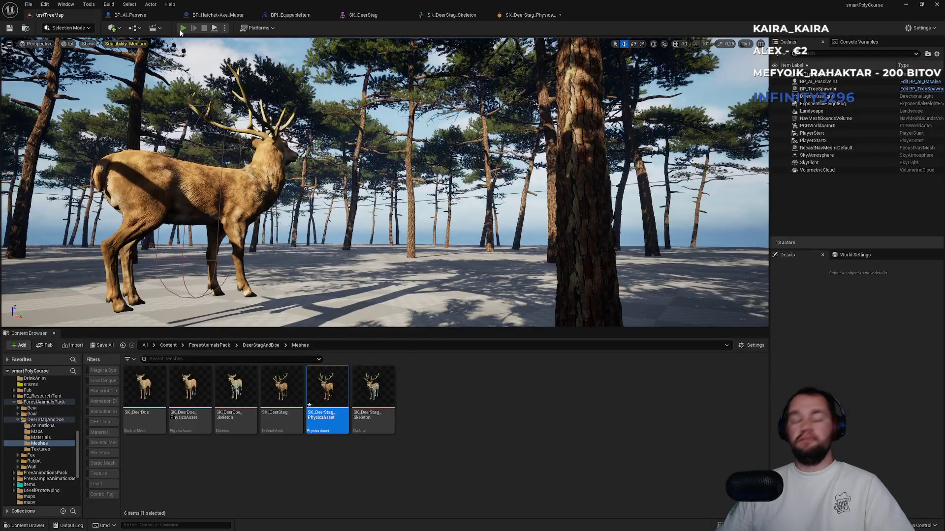
Equip the bow with 1, hunt the deer until it falls beside the campfire, then release the mouse
{"action": "key", "text": "F11"}
{"action": "key", "text": "1"}
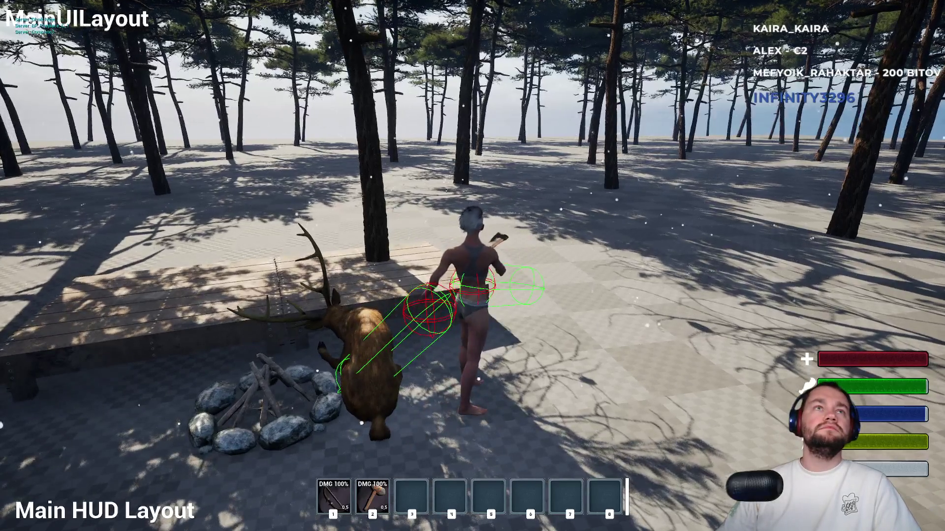
{"action": "key", "text": "shift+F1"}
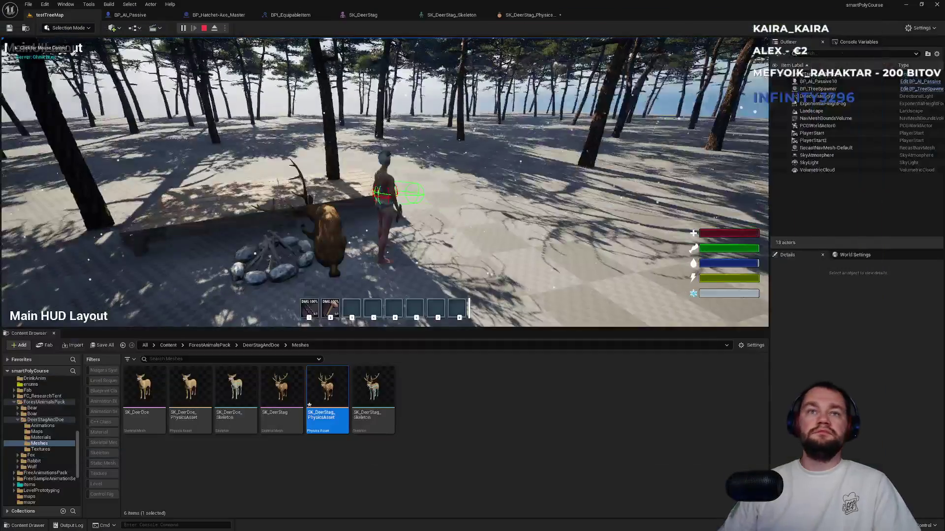
Stop the playtest and cycle through the open editor tabs back to the testTreeMap level
{"action": "key", "text": "Escape"}
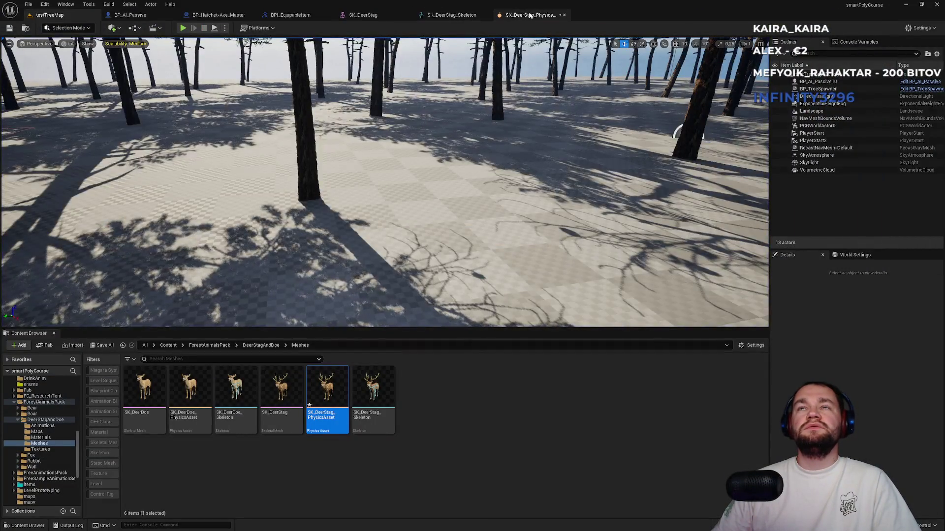
{"action": "left_click", "coordinate": [530, 15]}
{"action": "left_click", "coordinate": [460, 19]}
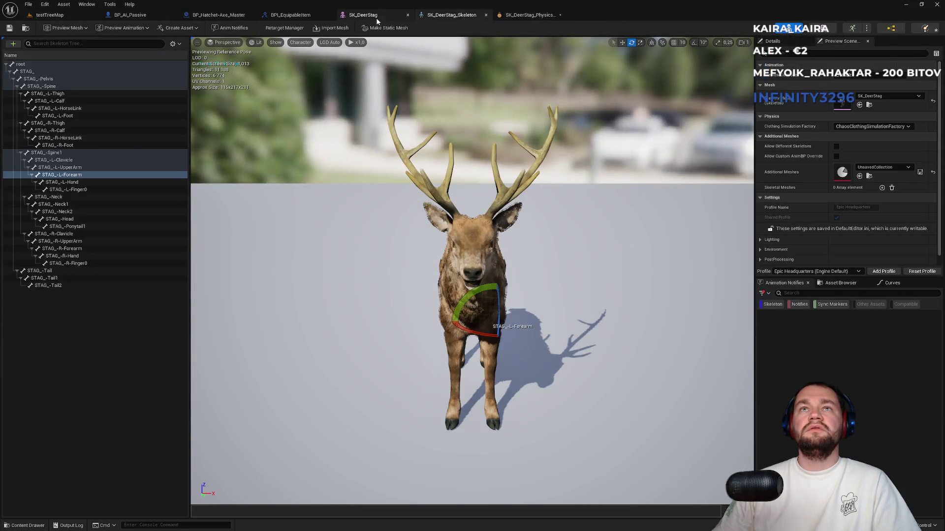
{"action": "left_click", "coordinate": [290, 15]}
{"action": "left_click", "coordinate": [219, 14]}
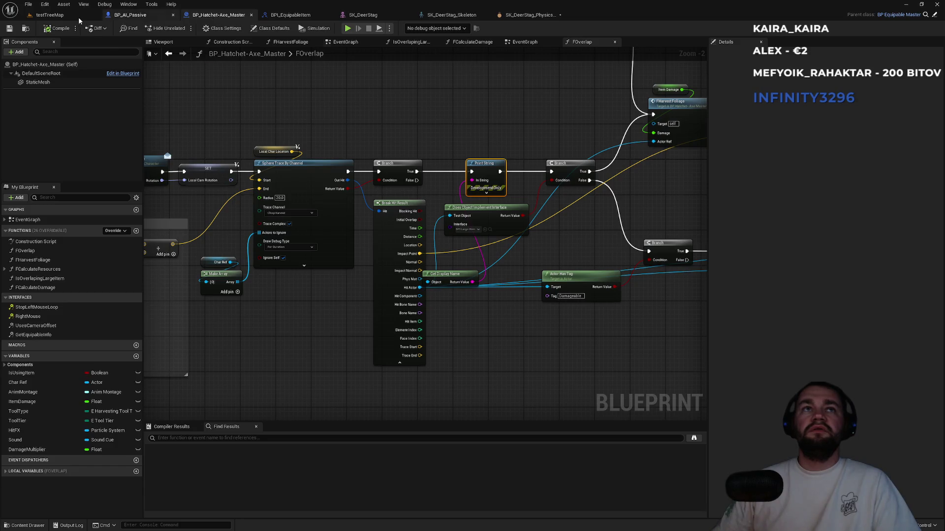
{"action": "left_click", "coordinate": [79, 16]}
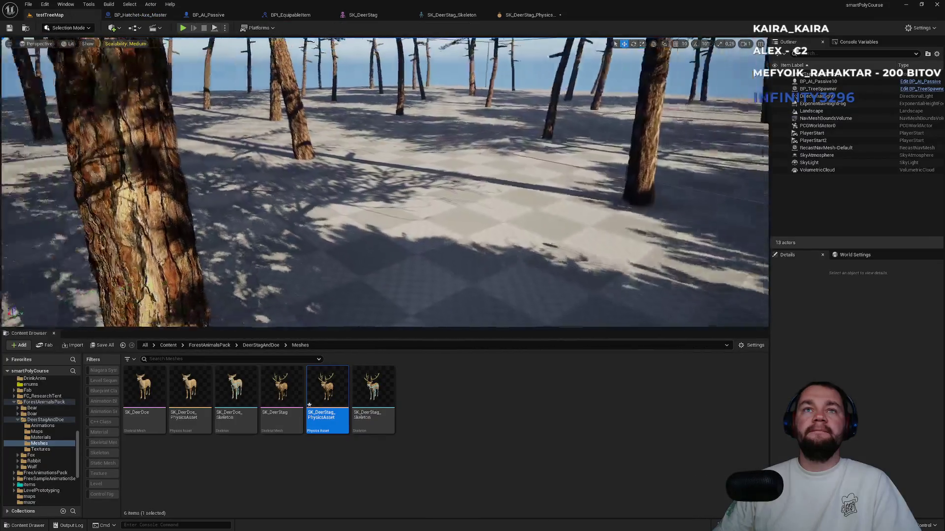
{"action": "left_click_drag", "start_coordinate": [391, 238], "coordinate": [314, 171]}
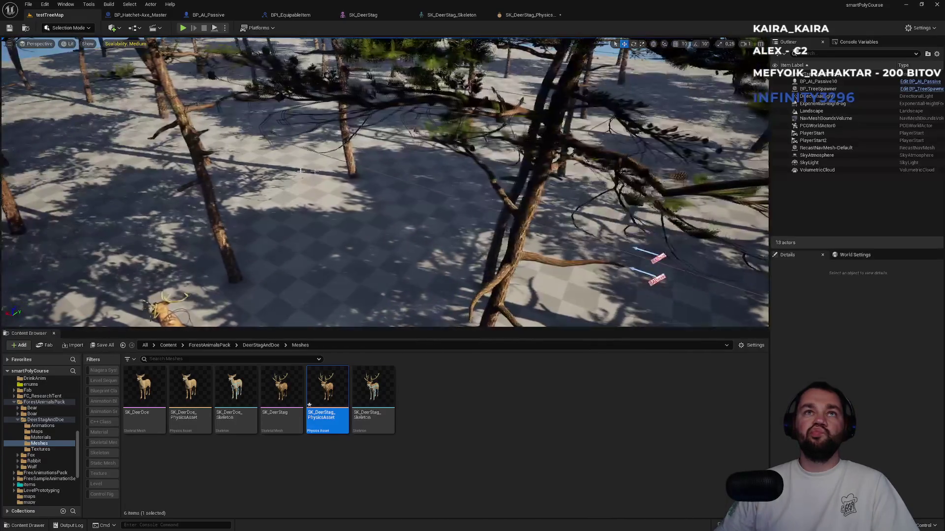
Search the root Content folder for 'fireplace' and open the BP_Fireplace Blueprint
{"action": "left_click", "coordinate": [168, 345]}
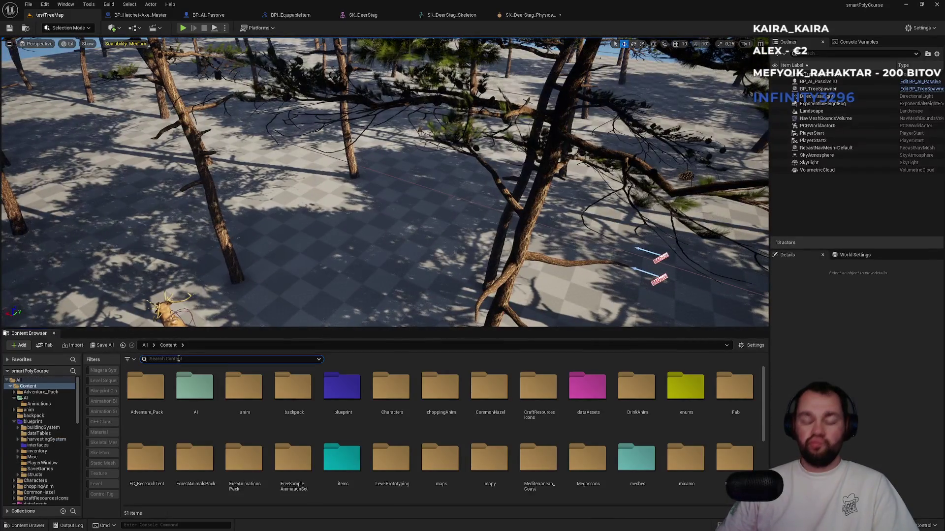
{"action": "type", "text": "fireplace"}
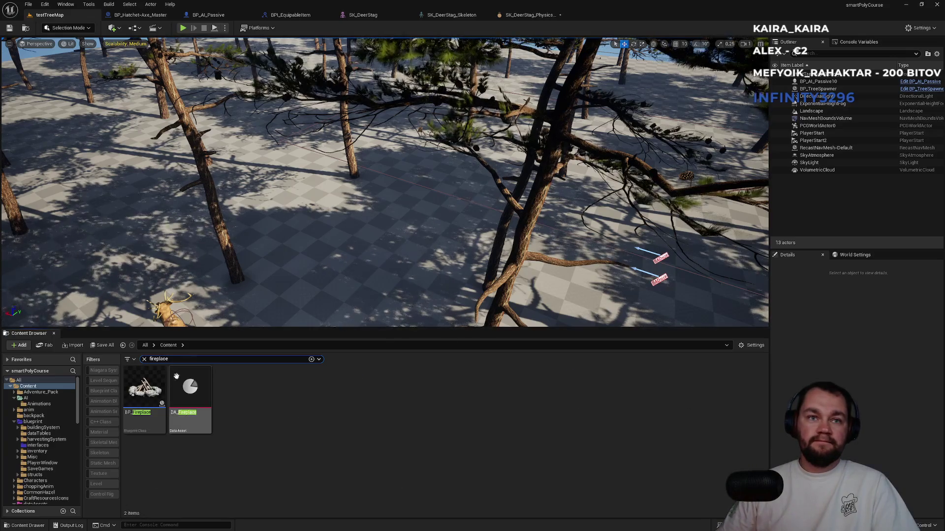
{"action": "left_click", "coordinate": [148, 390]}
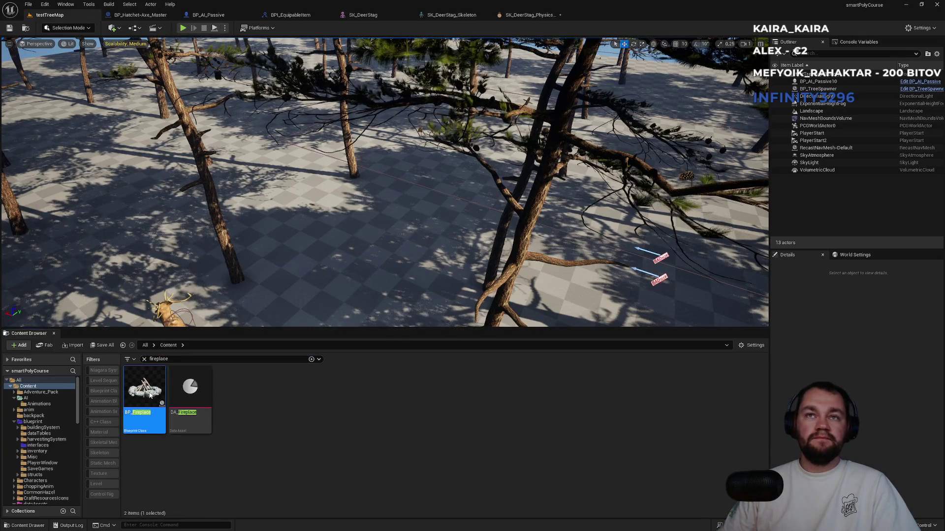
{"action": "double_click", "coordinate": [150, 395]}
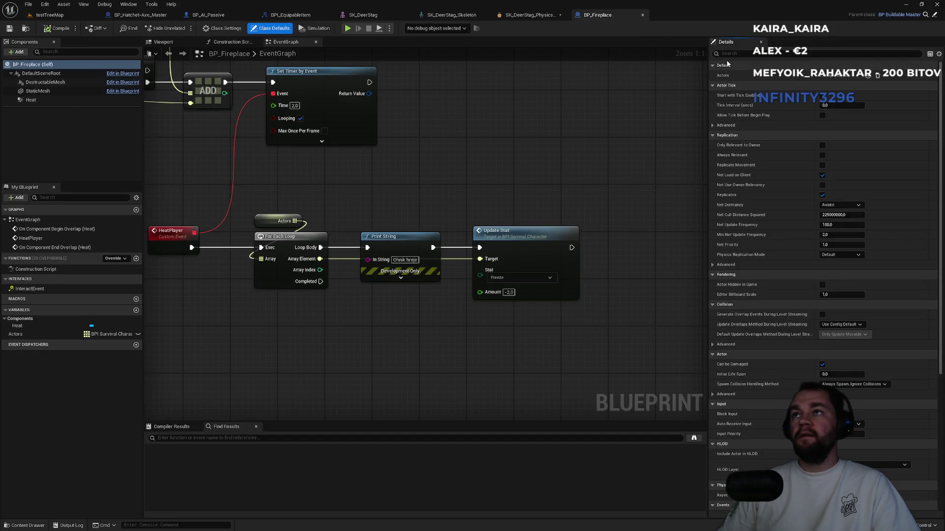
Compare the collision settings of BP_Fireplace's root, destructible mesh, StaticMesh and Heat components
{"action": "type", "text": "col"}
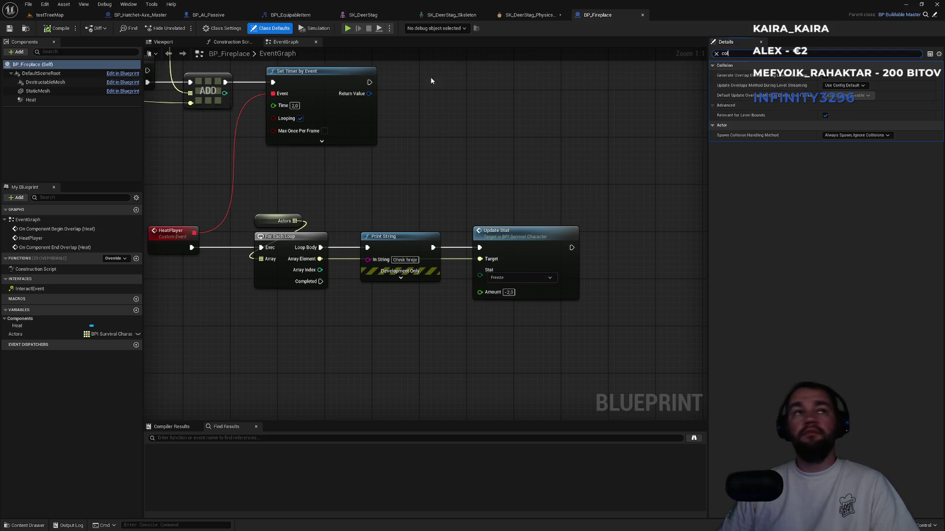
{"action": "left_click", "coordinate": [47, 73]}
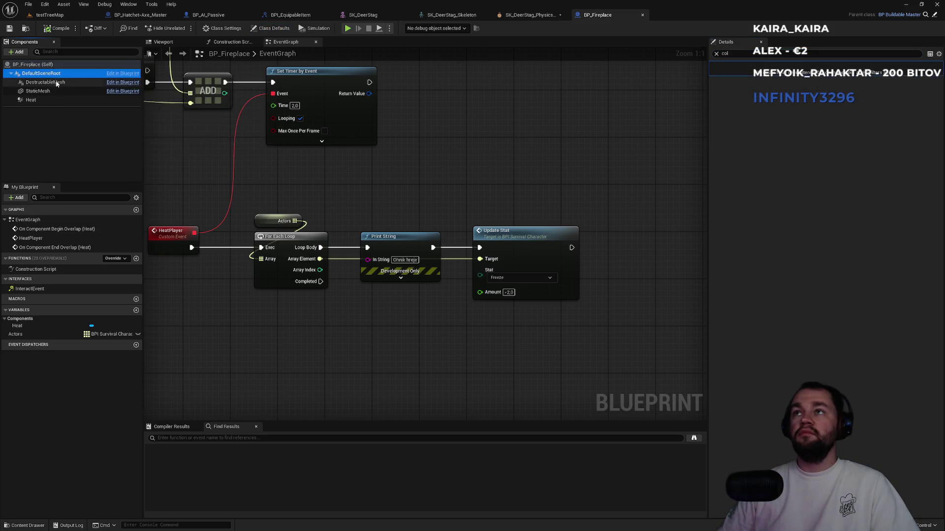
{"action": "left_click", "coordinate": [58, 82]}
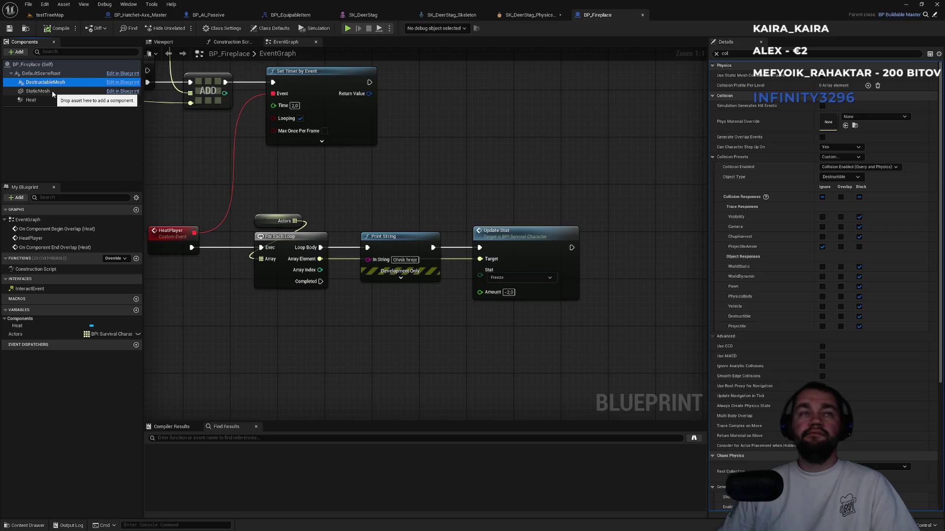
{"action": "left_click", "coordinate": [40, 91]}
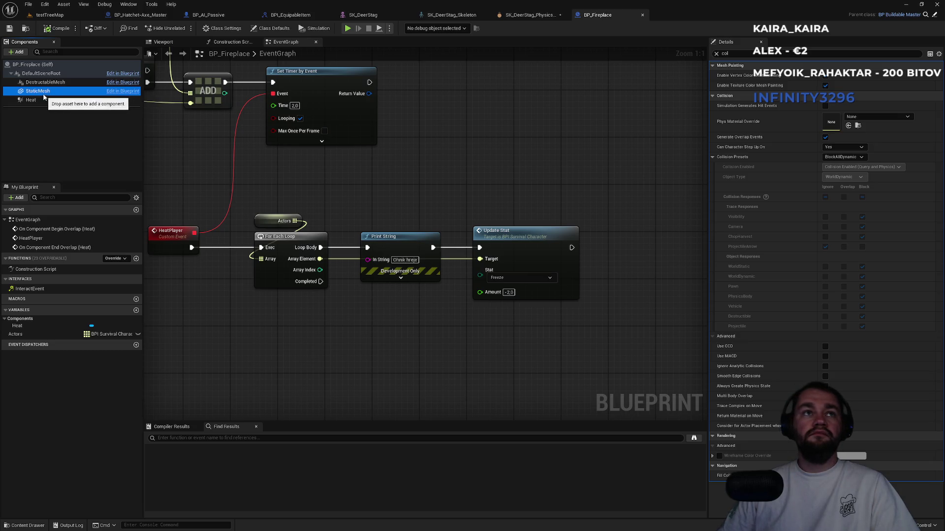
{"action": "left_click", "coordinate": [163, 42]}
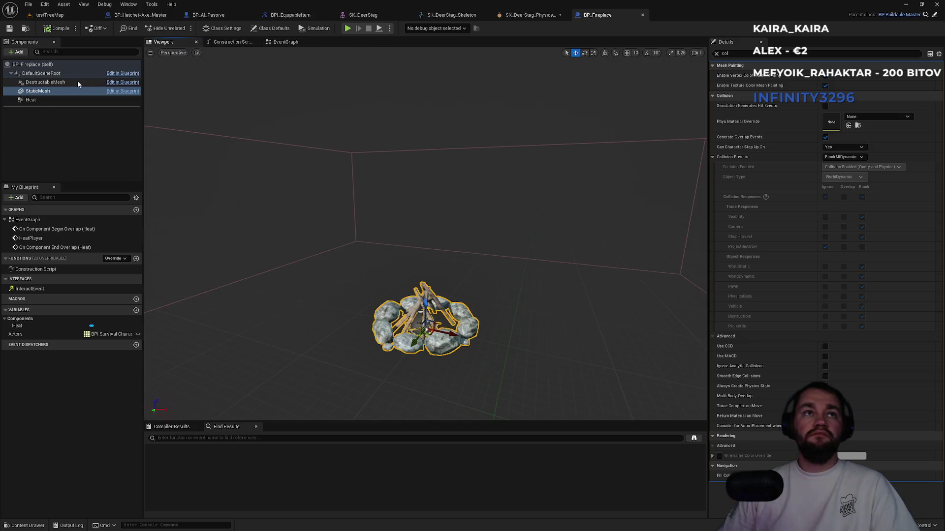
{"action": "left_click", "coordinate": [77, 82]}
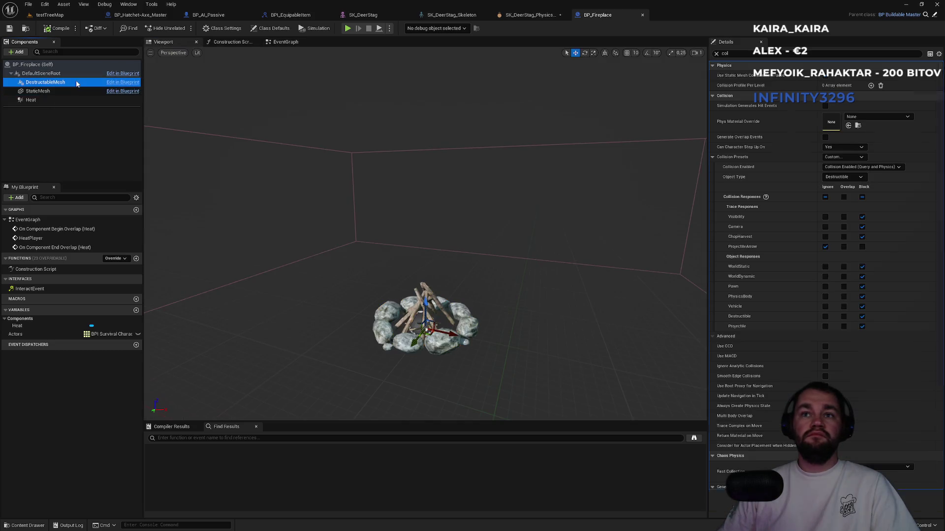
{"action": "left_click", "coordinate": [31, 100]}
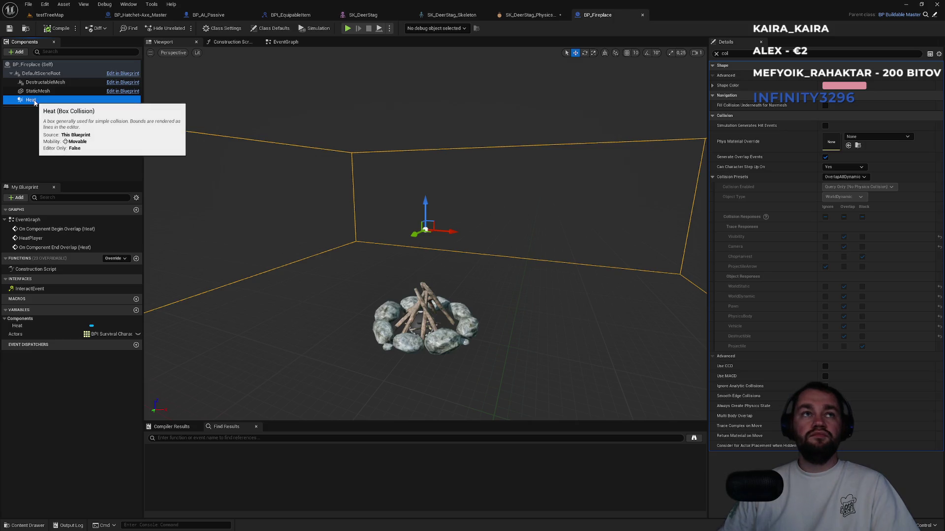
{"action": "left_click", "coordinate": [42, 92]}
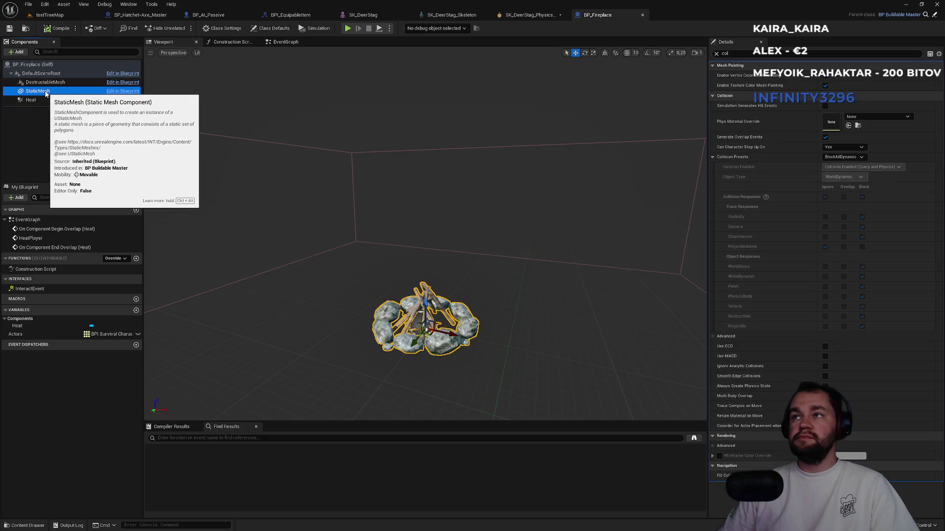
{"action": "left_click", "coordinate": [52, 83]}
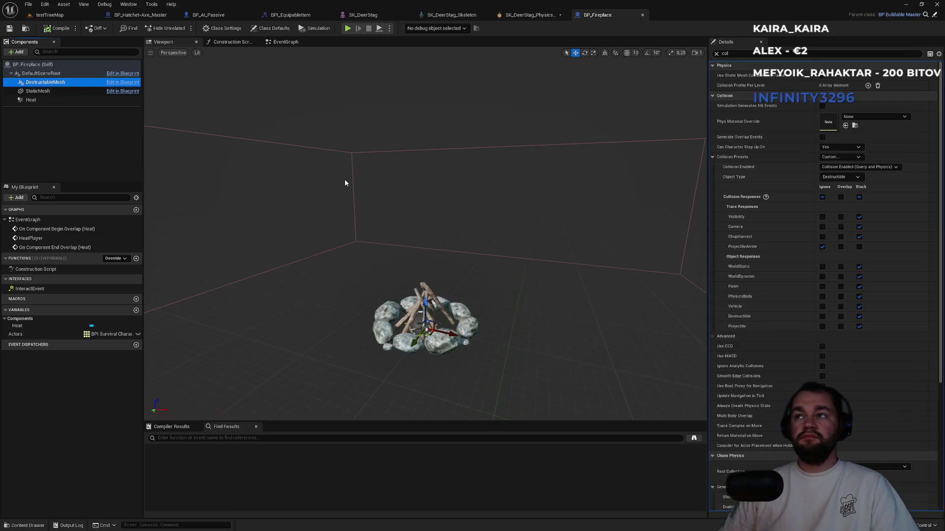
Switch the Heat box's collision preset to Custom, then return to testTreeMap and start playing
{"action": "left_click", "coordinate": [46, 100]}
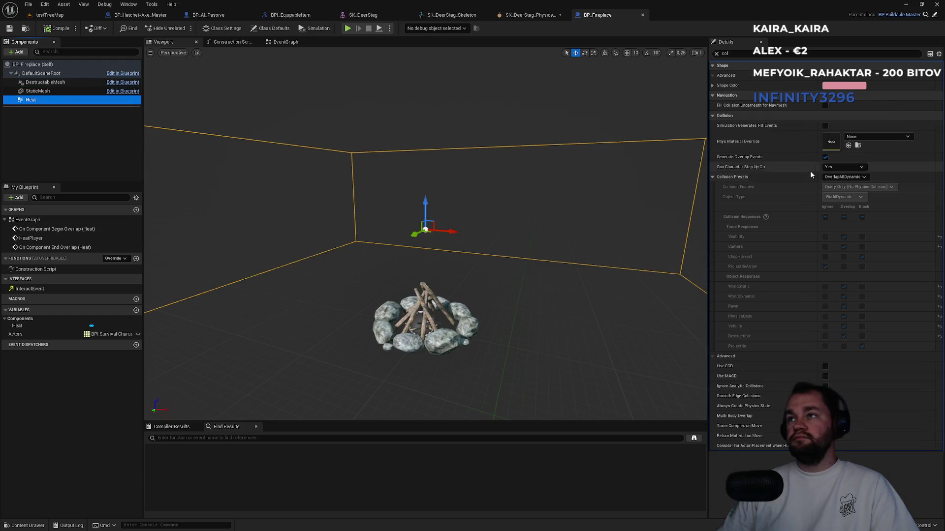
{"action": "left_click", "coordinate": [844, 178]}
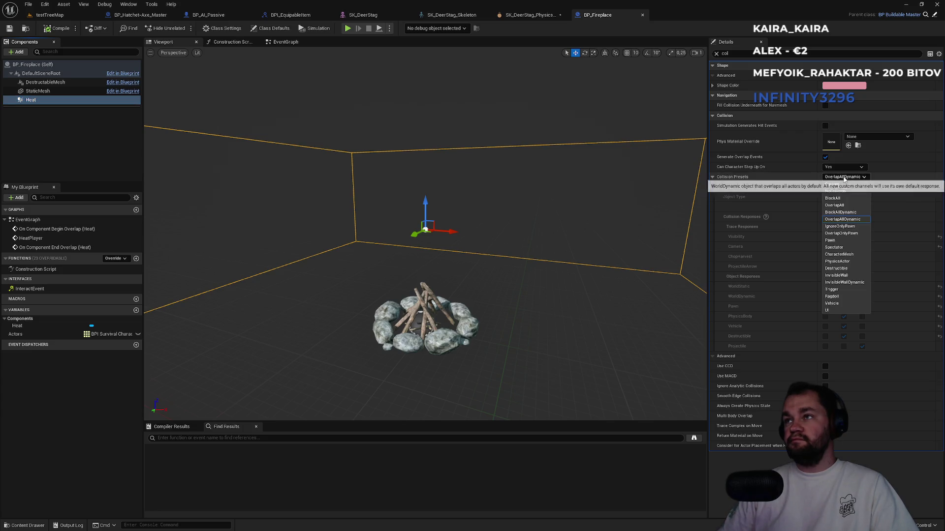
{"action": "left_click", "coordinate": [842, 186]}
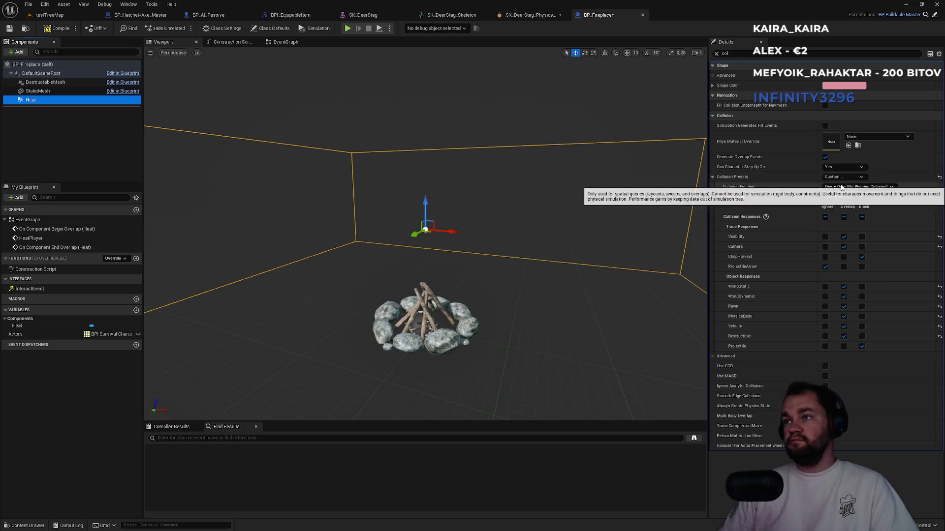
{"action": "left_click", "coordinate": [826, 257]}
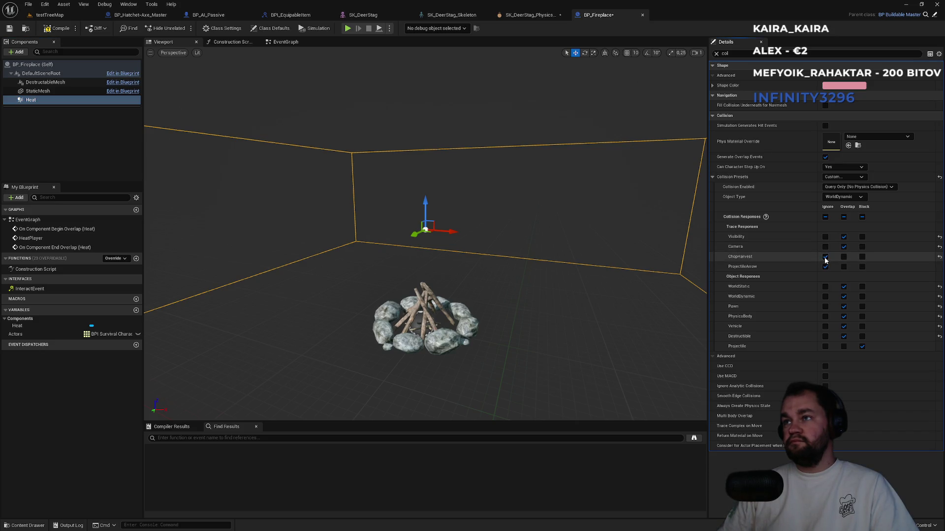
{"action": "left_click", "coordinate": [80, 15]}
{"action": "left_click", "coordinate": [183, 28]}
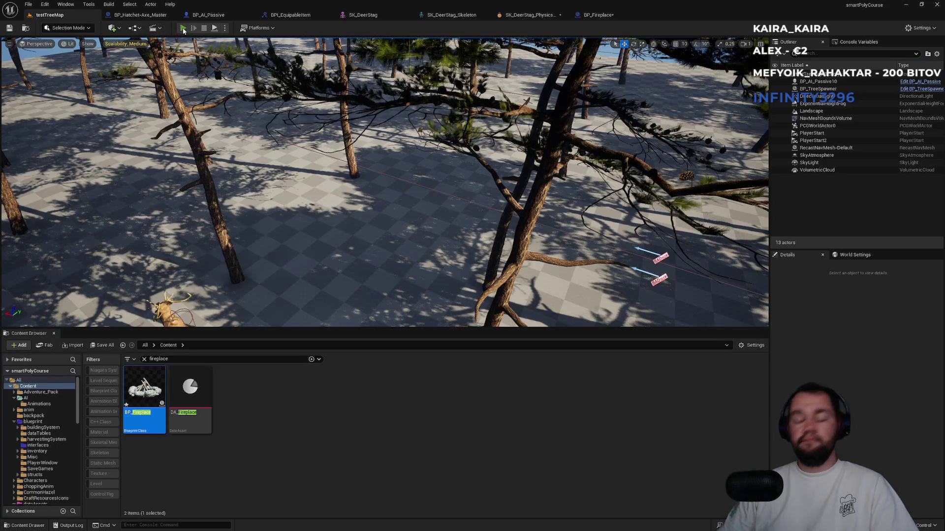
Play fullscreen, walk into the campfire to test its collision, then run toward the deer
{"action": "key", "text": "F11"}
{"action": "key", "text": "w"}
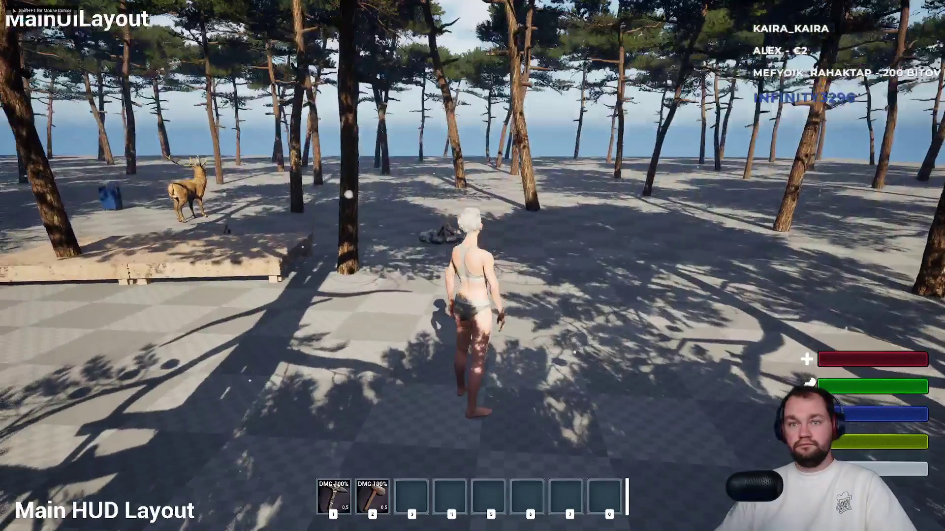
{"action": "key", "text": "e"}
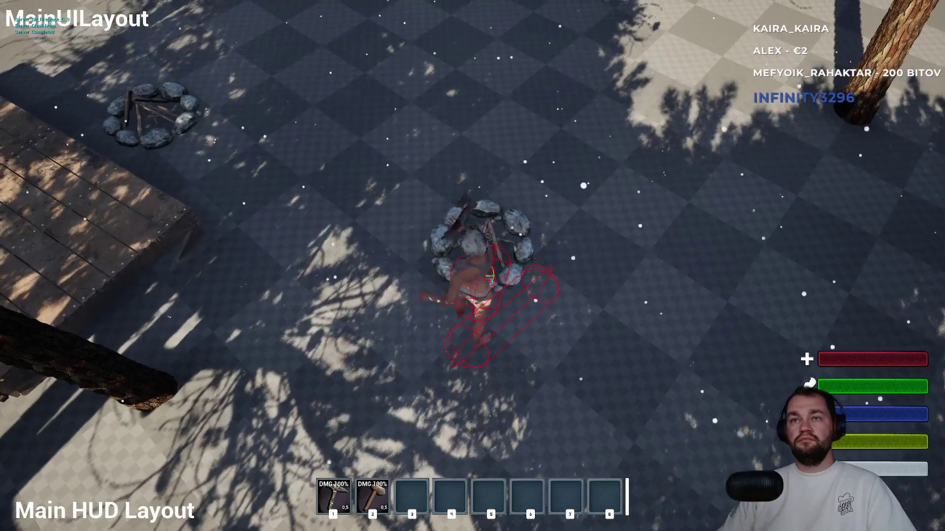
{"action": "key", "text": "w"}
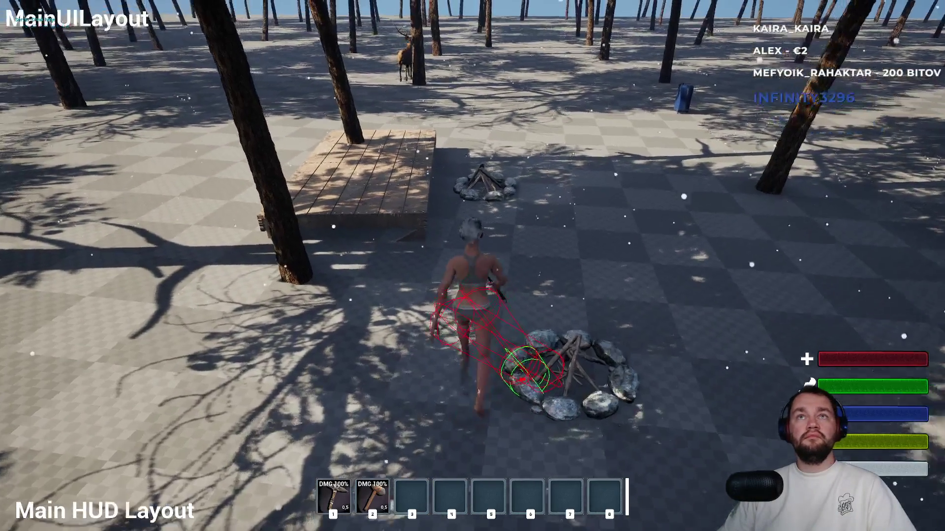
{"action": "key", "text": "w"}
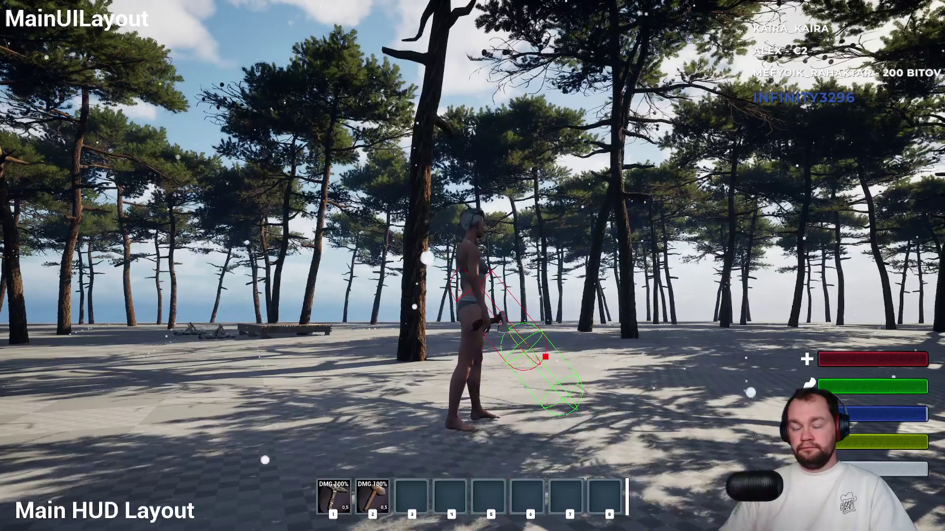
Harvest the fallen deer with hotbar tool 2, confirm x8 and x4 Raw meat, then stop play
{"action": "key", "text": "Escape"}
{"action": "key", "text": "alt+p"}
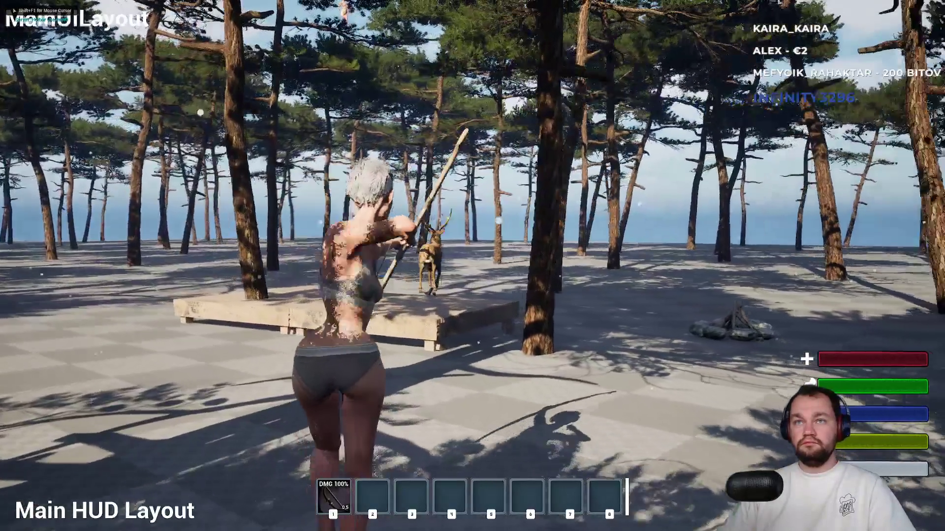
{"action": "key", "text": "w"}
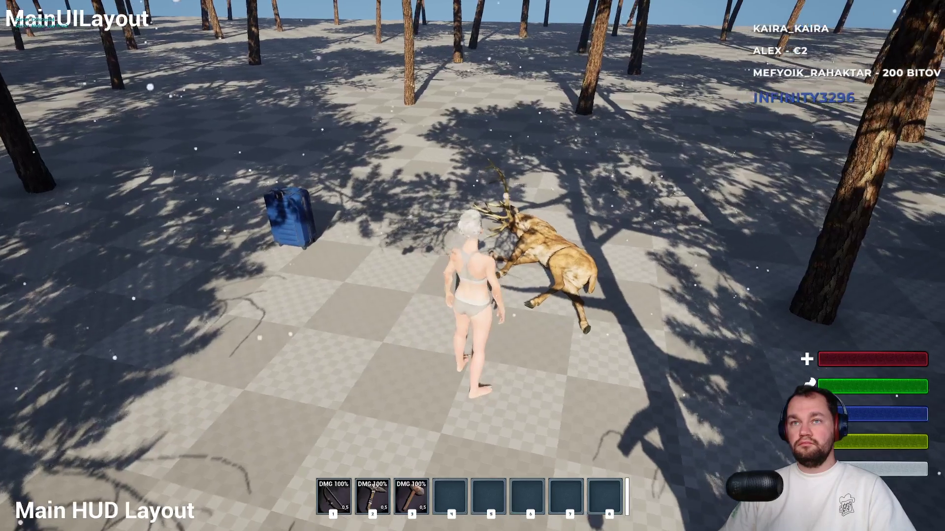
{"action": "key", "text": "2"}
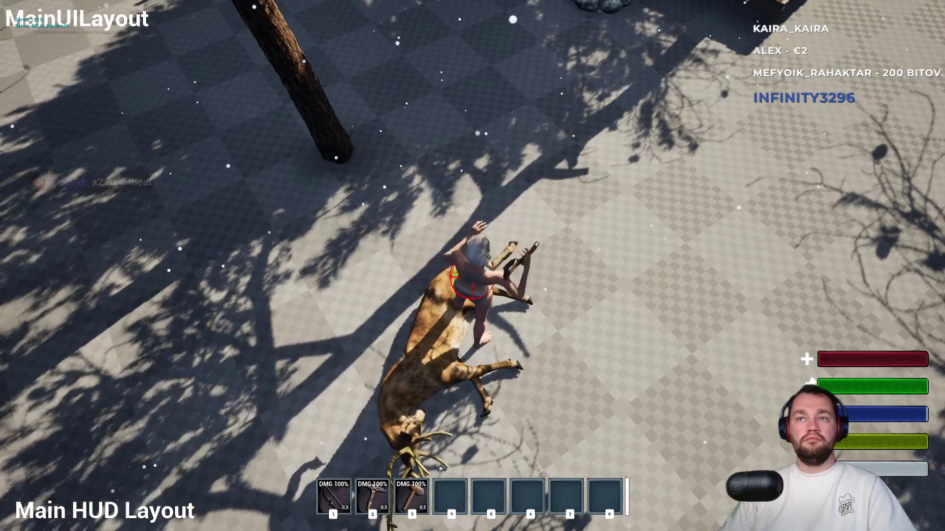
{"action": "key", "text": "i"}
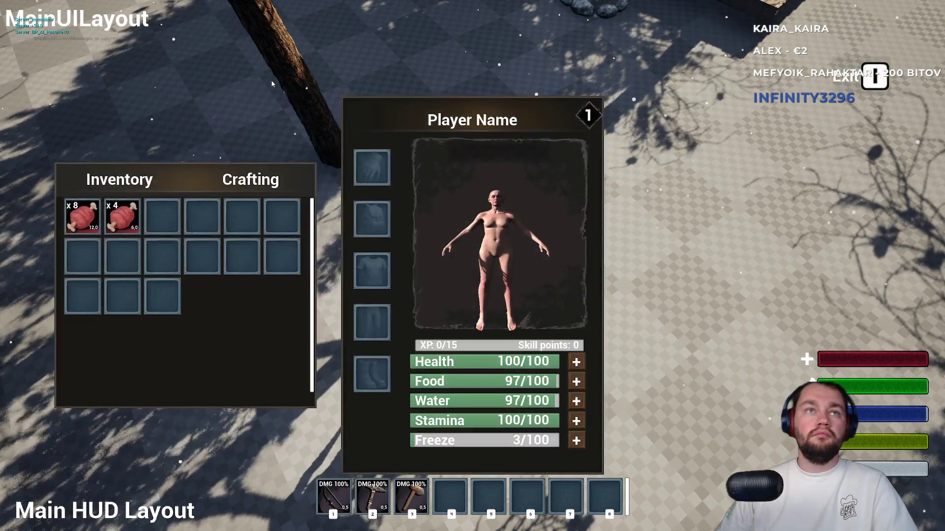
{"action": "key", "text": "i"}
{"action": "key", "text": "Escape"}
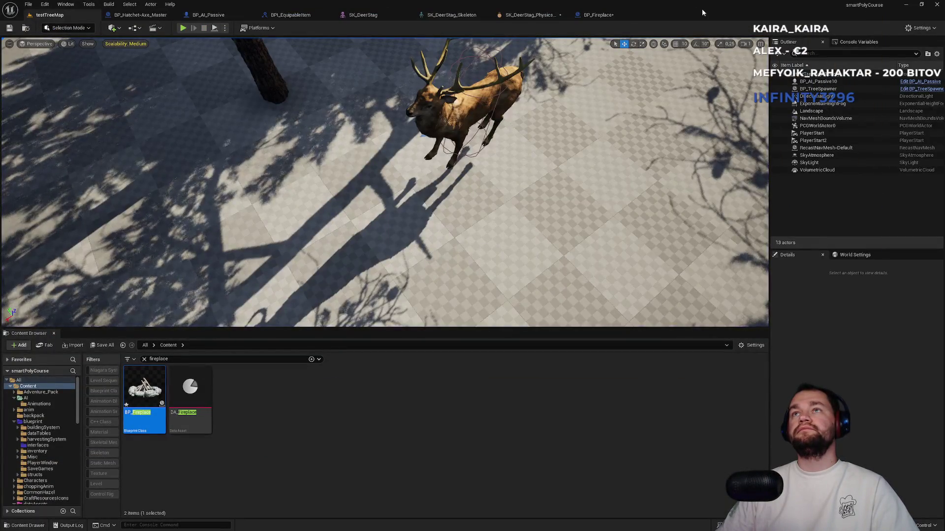
In PowerShell, edit the previous commit's message to 'AI deer harvest + custom sleep family transhold multiplier' and run it
{"action": "left_click", "coordinate": [535, 16]}
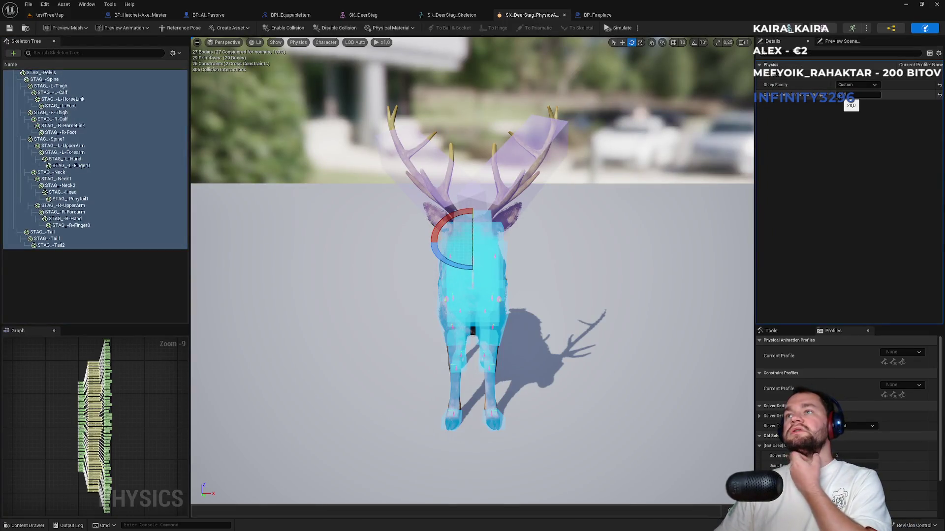
{"action": "key", "text": "super"}
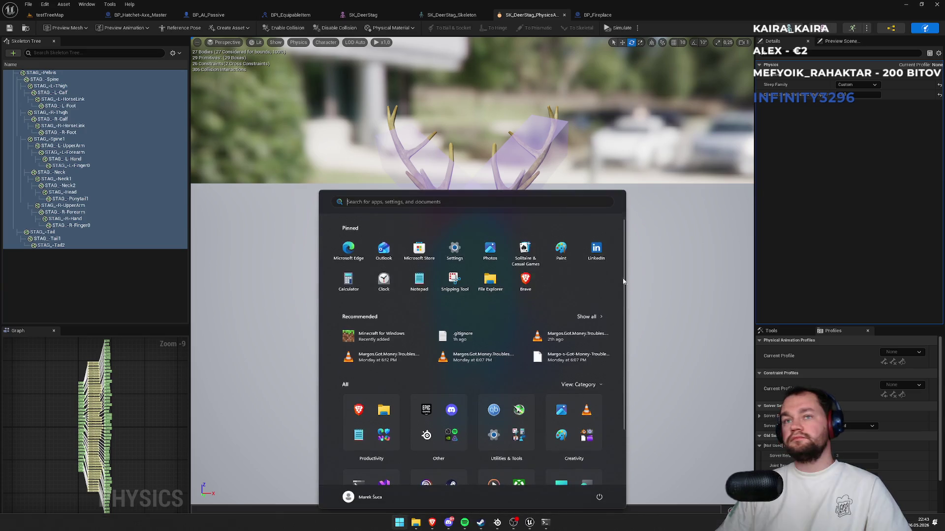
{"action": "left_click", "coordinate": [546, 521]}
{"action": "key", "text": "Up"}
{"action": "key", "text": "BackSpace"}
{"action": "key", "text": "BackSpace"}
{"action": "key", "text": "BackSpace"}
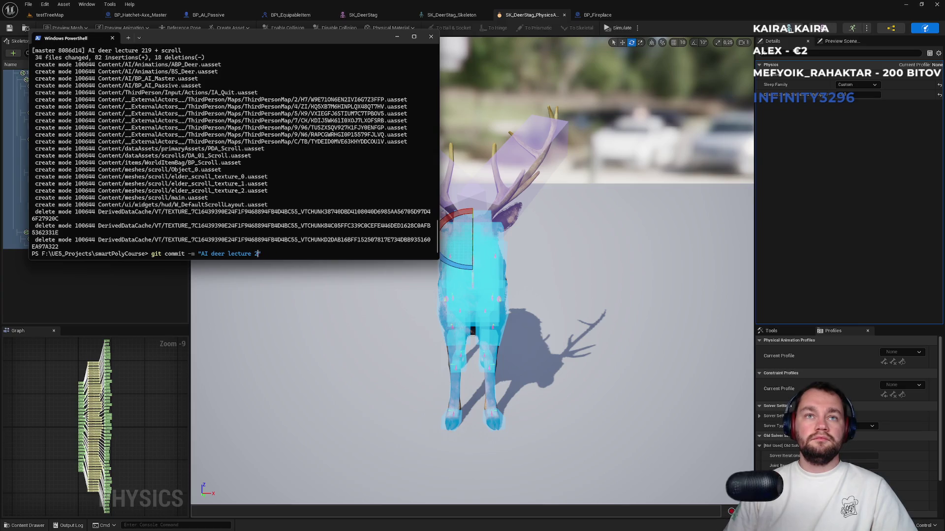
{"action": "type", "text": "ha"}
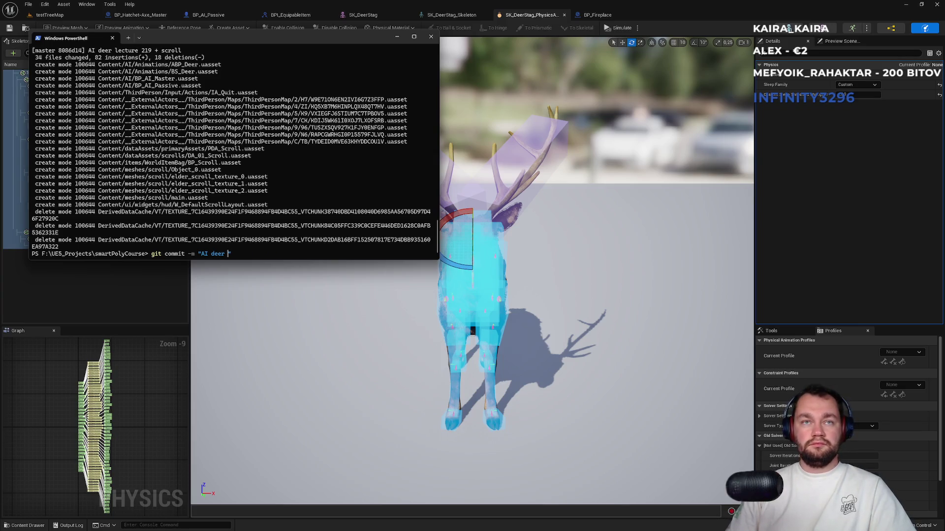
{"action": "type", "text": "rvest + custom sleep family transhold multiplier"}
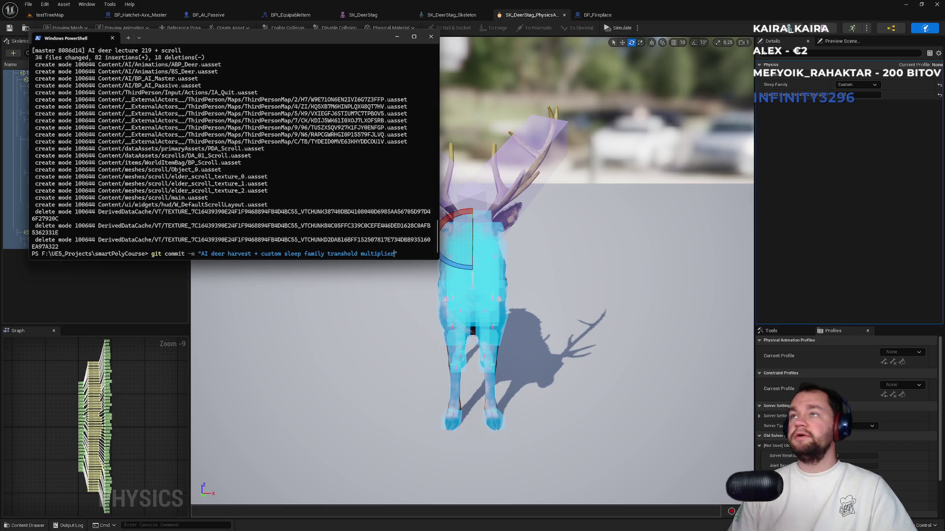
{"action": "key", "text": "Return"}
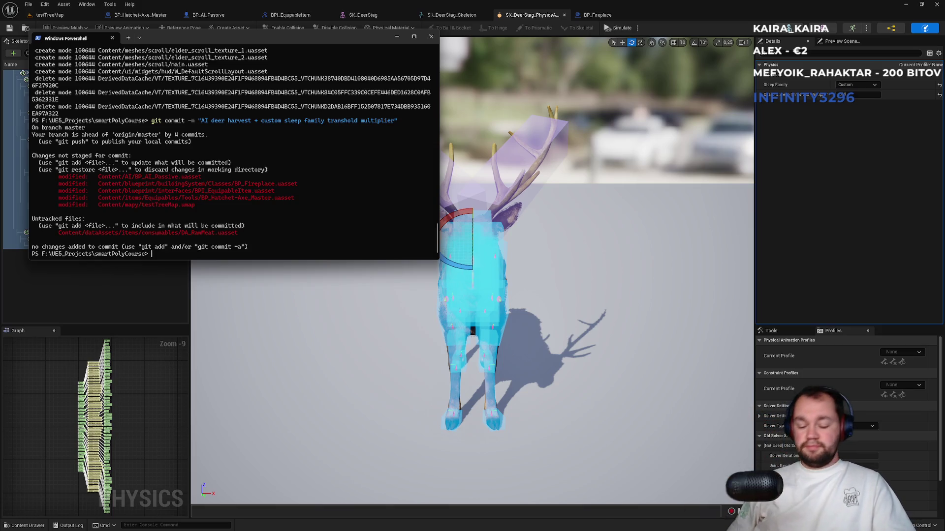
Stage all files with git add ., rerun the commit, and review it in git log
{"action": "type", "text": "git"}
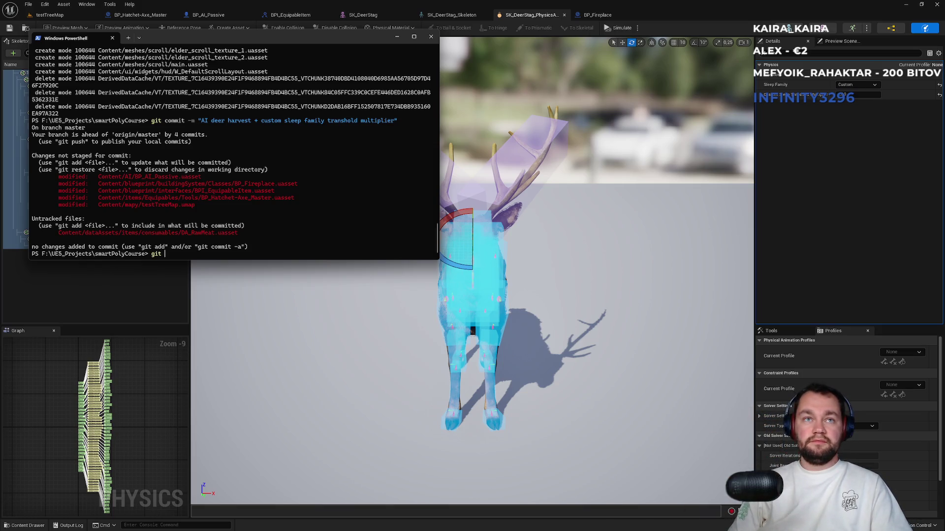
{"action": "type", "text": " add ."}
{"action": "key", "text": "Return"}
{"action": "key", "text": "Up"}
{"action": "key", "text": "Up"}
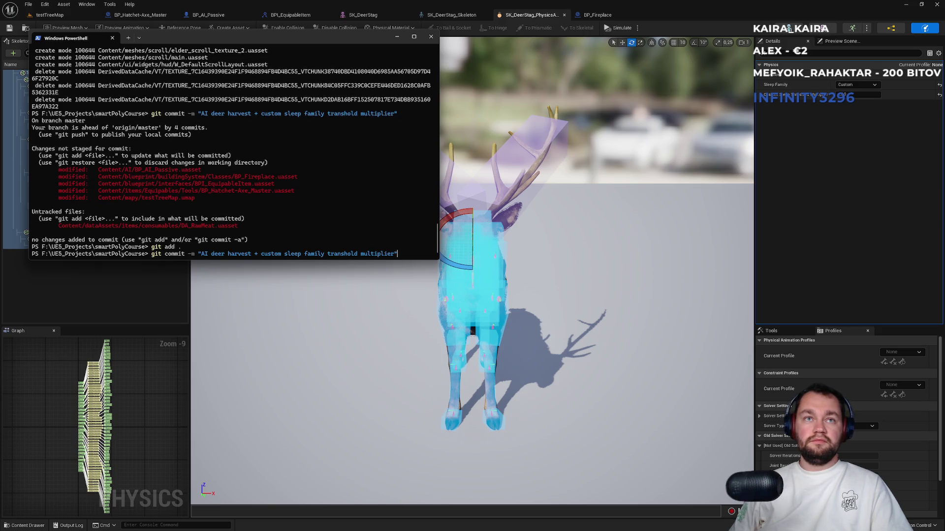
{"action": "key", "text": "Return"}
{"action": "type", "text": "git log"}
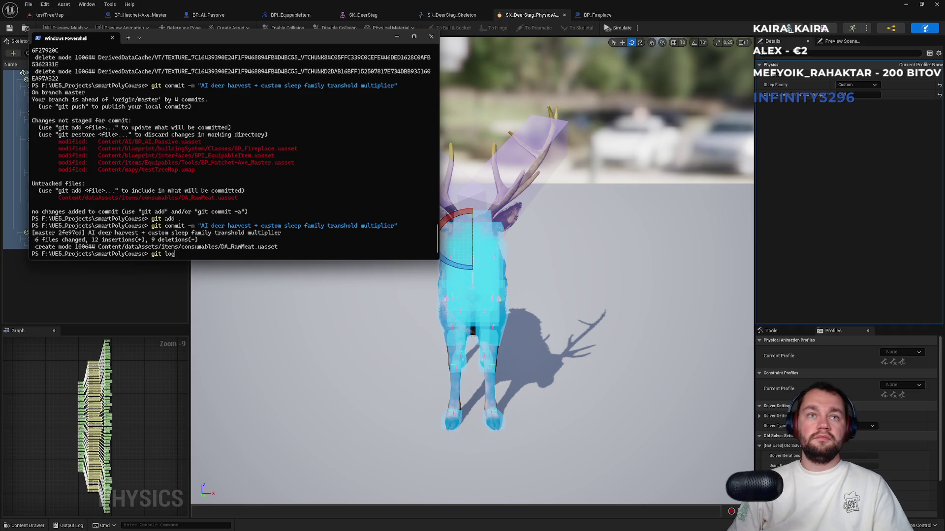
{"action": "key", "text": "Return"}
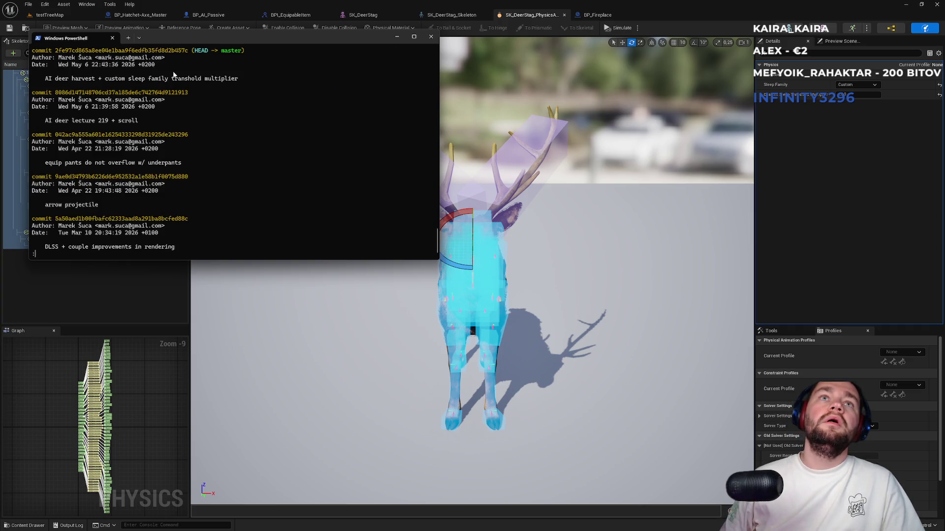
{"action": "left_click_drag", "start_coordinate": [172, 78], "coordinate": [211, 111]}
{"action": "key", "text": "q"}
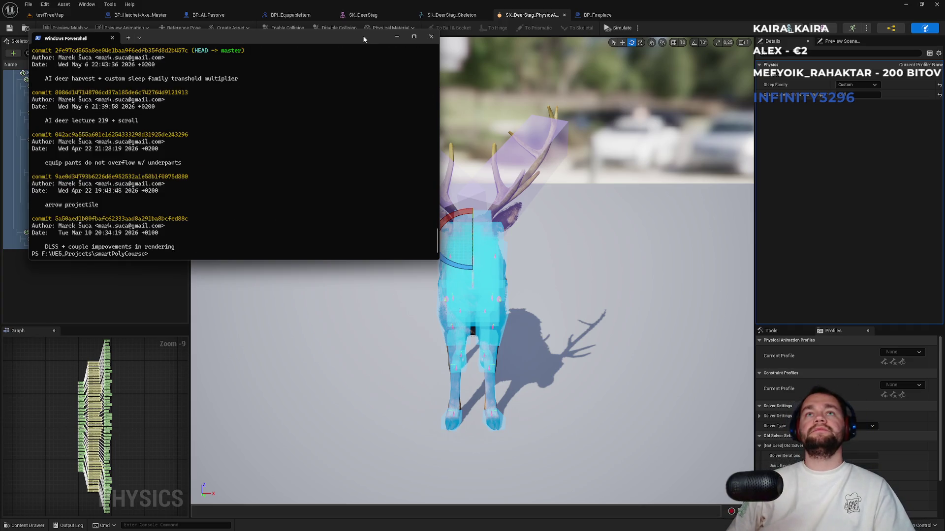
{"action": "left_click_drag", "start_coordinate": [364, 39], "coordinate": [663, 186]}
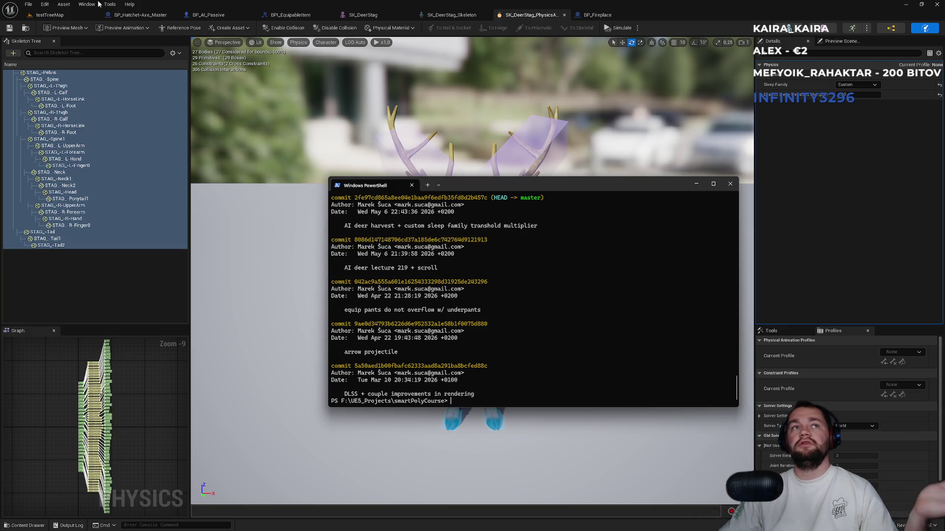
Switch back to the testTreeMap level tab showing the stag
{"action": "left_click", "coordinate": [75, 15]}
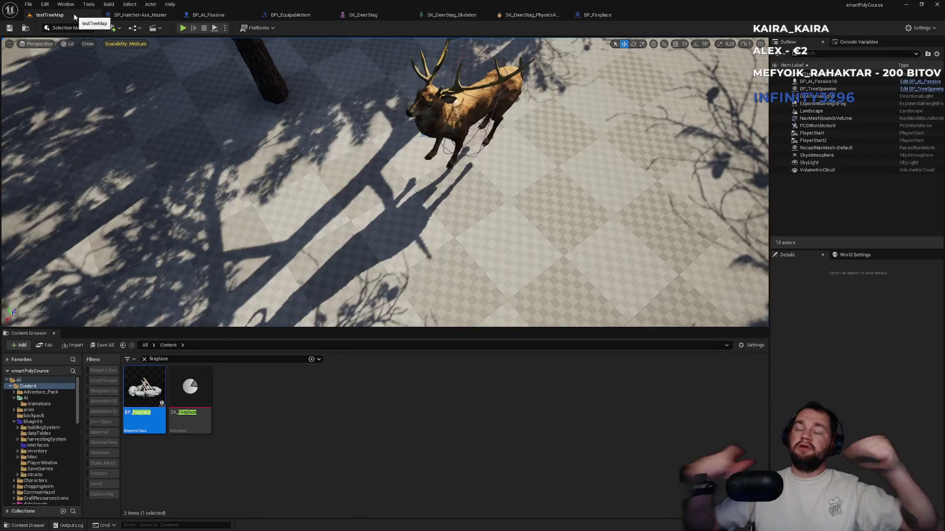